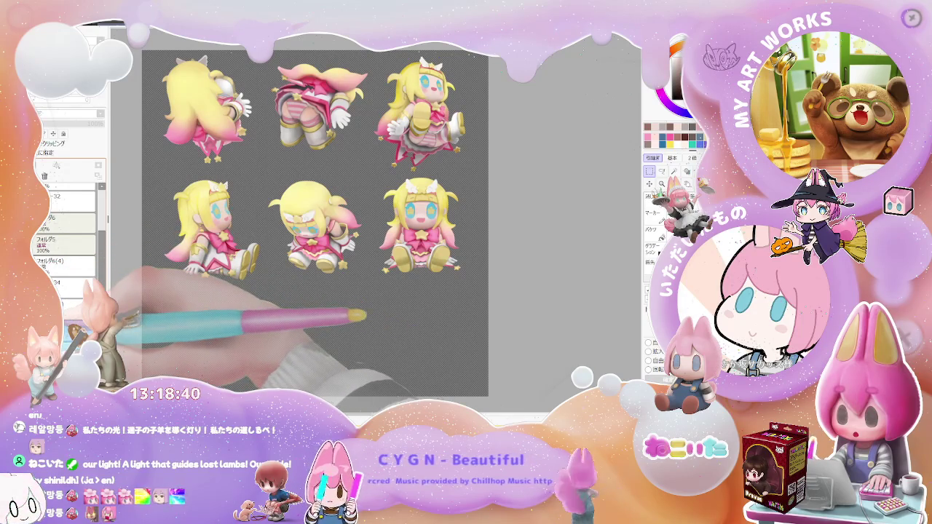
Step: Select the フォルダ6 layer group in the Layer panel, passing via レイヤー42
scroll(97, 270, "down", 2)
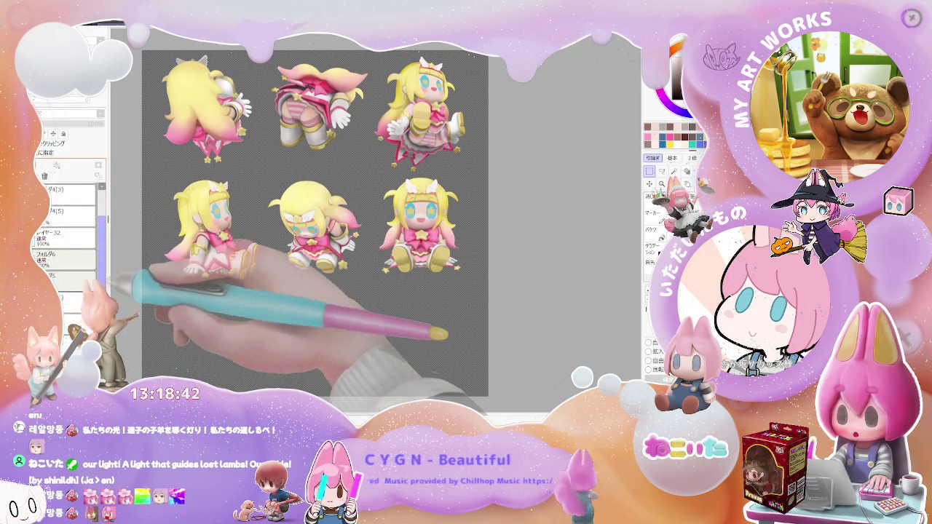
scroll(96, 271, "down", 2)
scroll(96, 270, "down", 2)
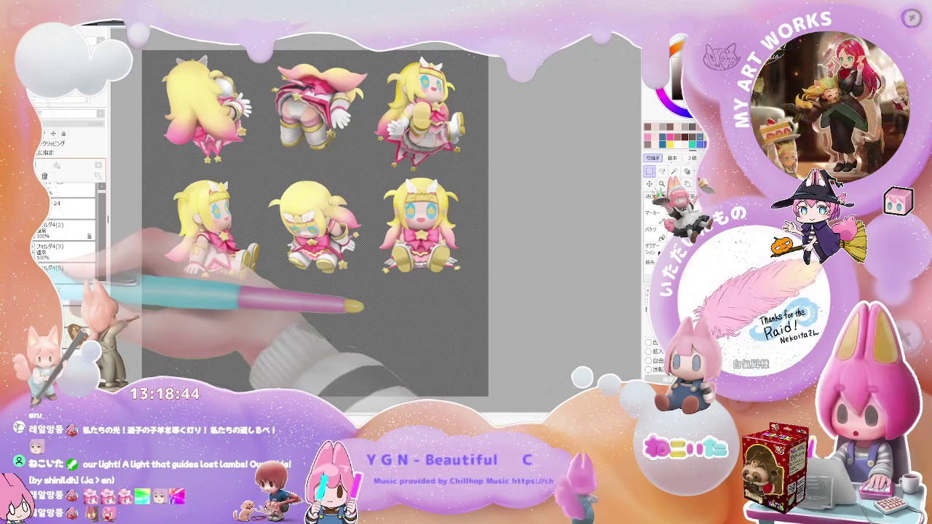
scroll(72, 293, "down", 2)
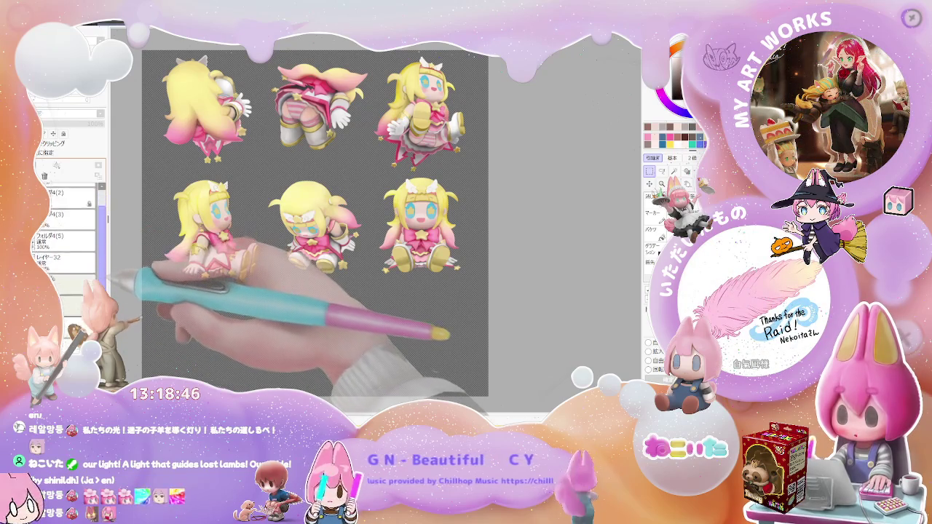
scroll(72, 293, "down", 1)
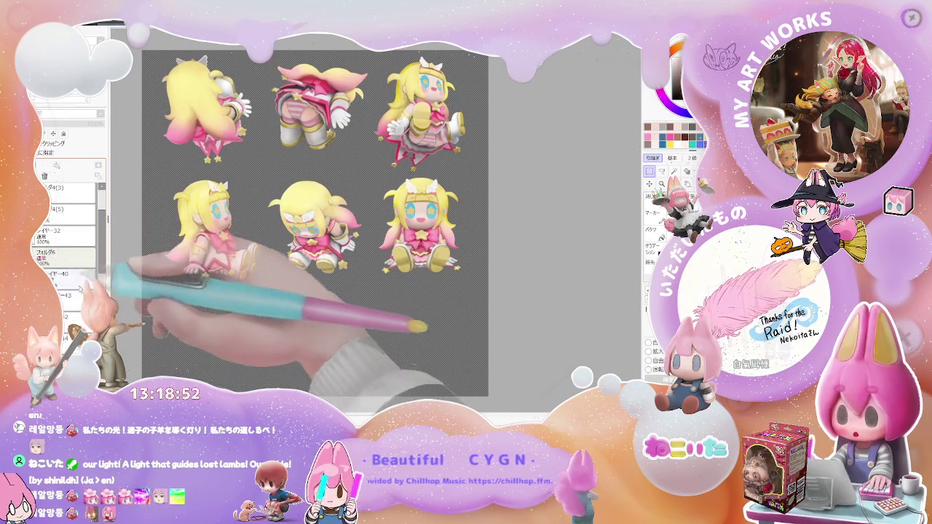
scroll(65, 233, "down", 2)
scroll(65, 233, "down", 2)
scroll(66, 233, "down", 2)
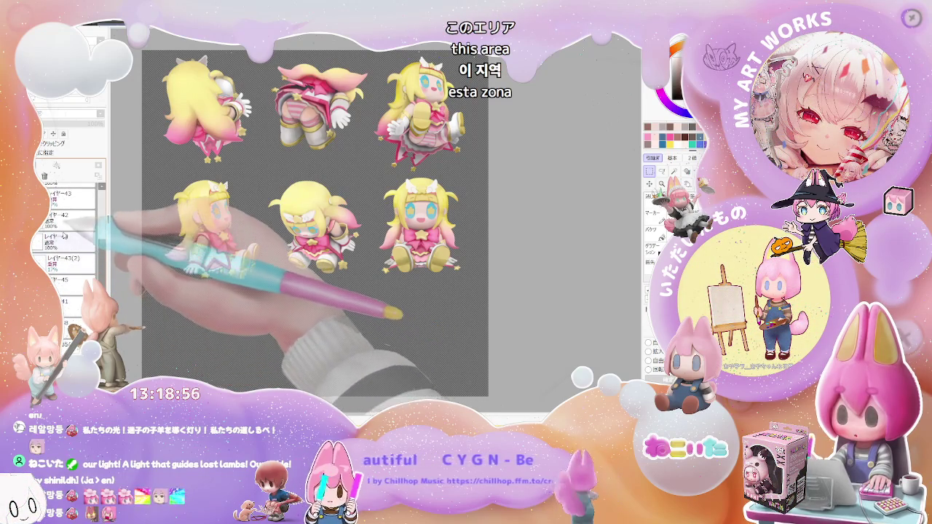
left_click(65, 228)
scroll(102, 233, "up", 2)
left_click(62, 230)
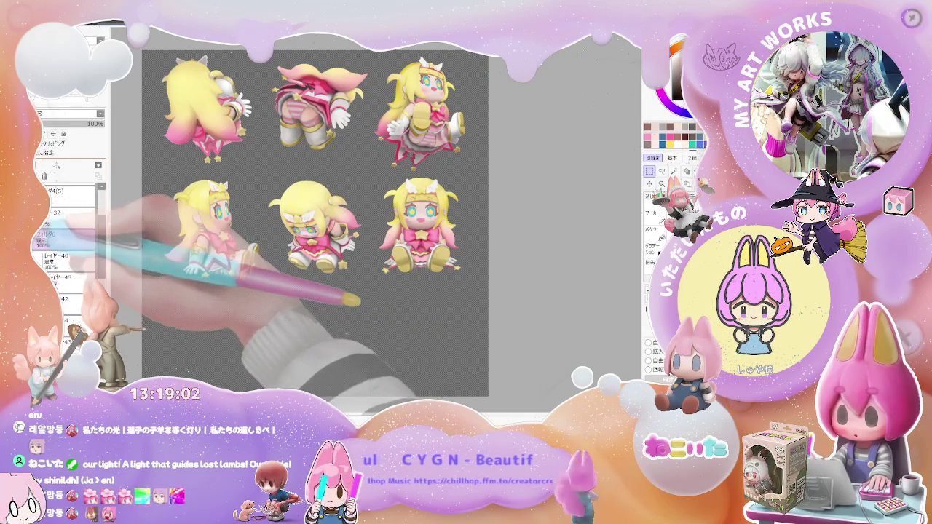
Step: Zoom the canvas in on the lower-right character's face
scroll(65, 240, "down", 2)
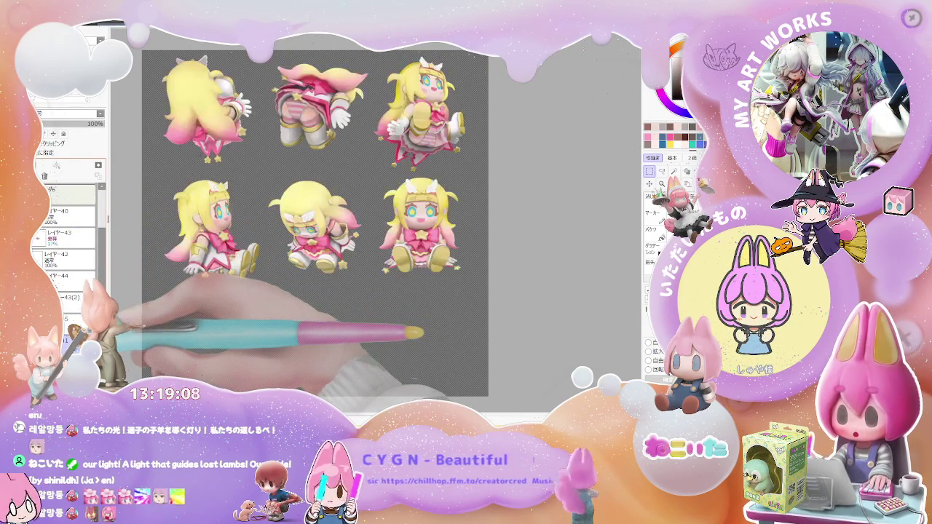
scroll(408, 218, "up", 2)
scroll(408, 219, "up", 3)
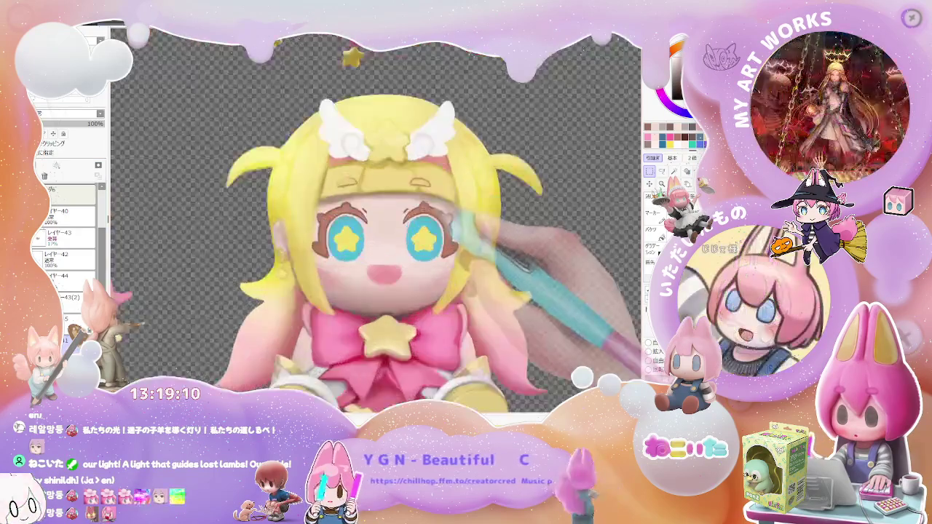
Step: Zoom closer on the star eyes and tilt the view about 15° clockwise
scroll(407, 218, "up", 3)
scroll(243, 269, "up", 2)
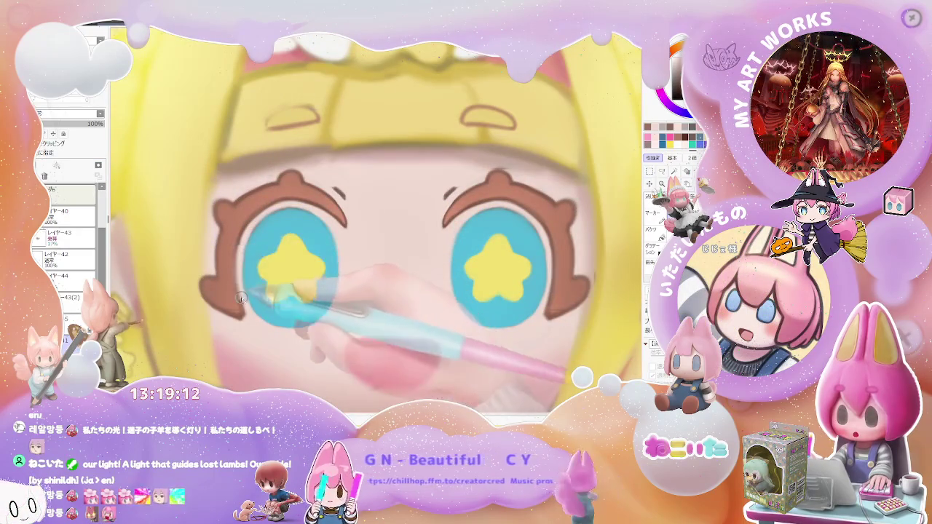
key("End")
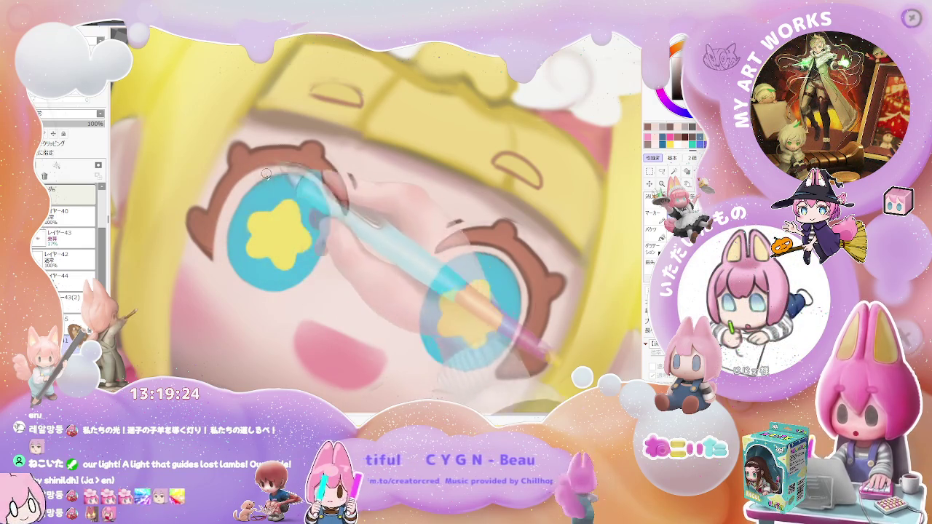
scroll(291, 193, "down", 2)
scroll(345, 191, "down", 2)
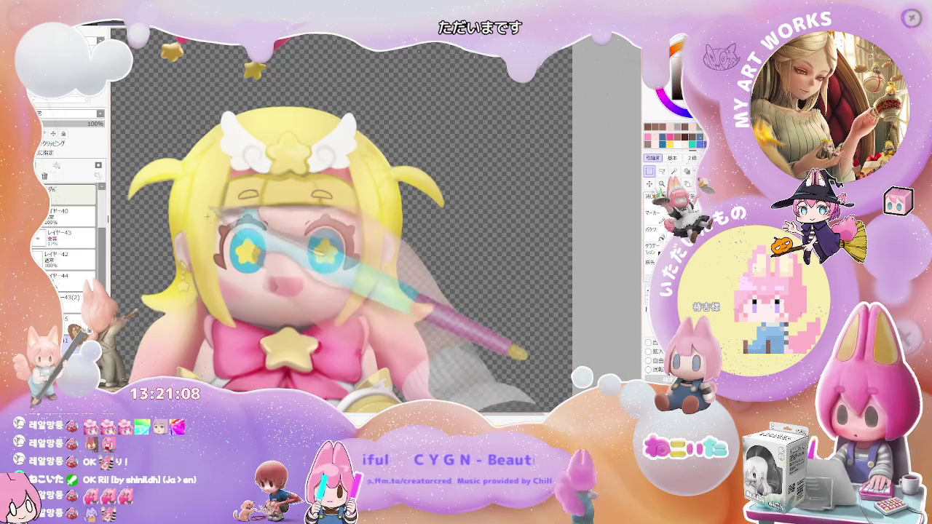
Step: Duplicate the left star eye, place the copy over the right eye, then mark out the right eye
left_click_drag(206, 211, 275, 278)
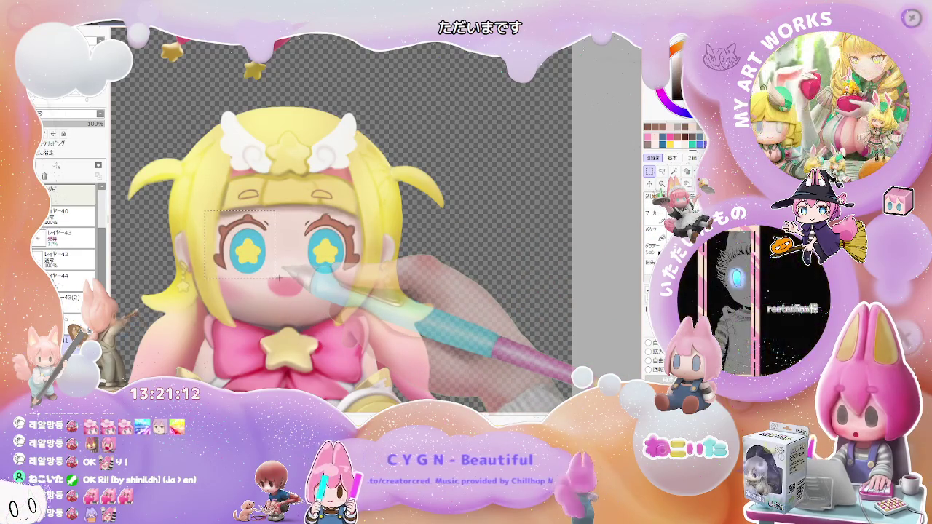
key("ctrl+d")
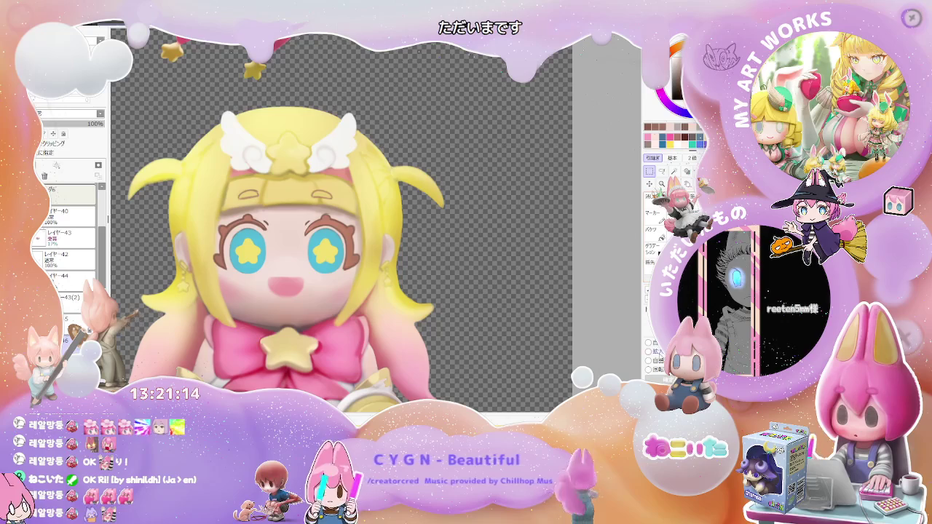
key("ctrl+t")
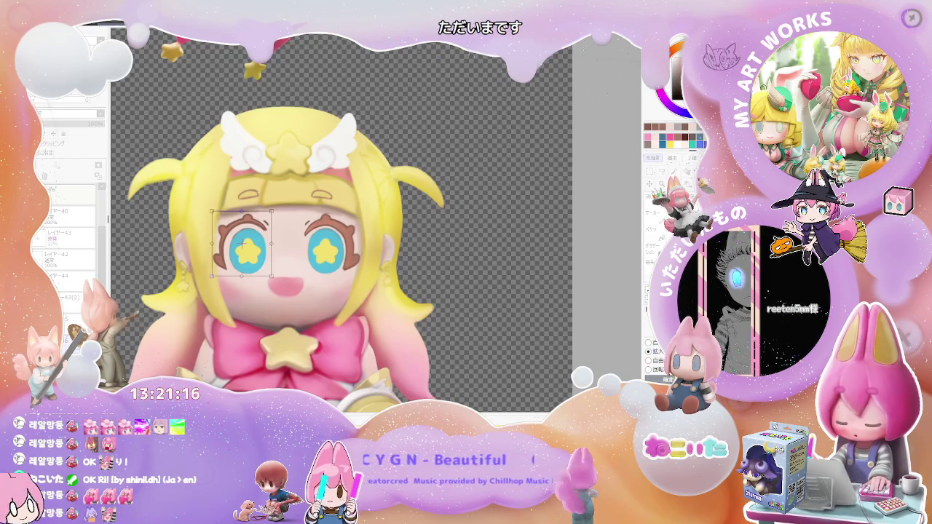
left_click_drag(256, 268, 346, 268)
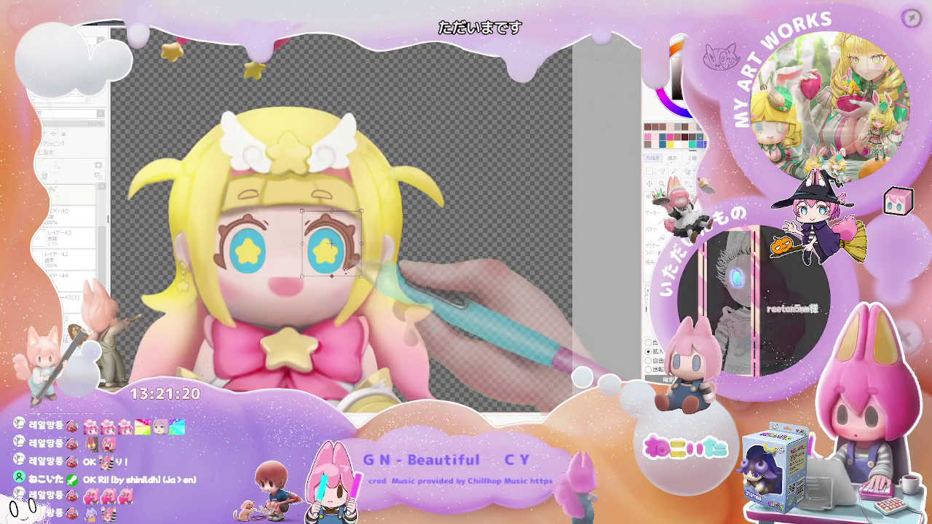
key("Return")
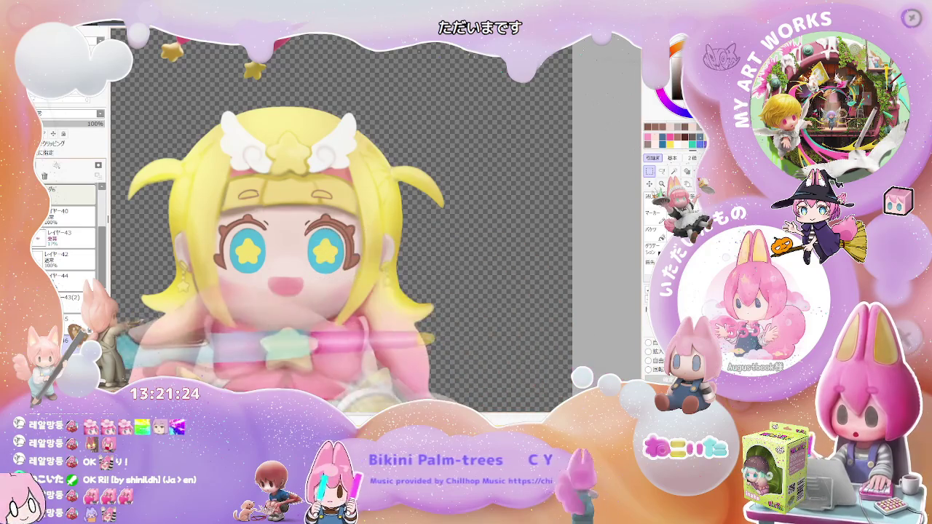
left_click_drag(286, 213, 369, 289)
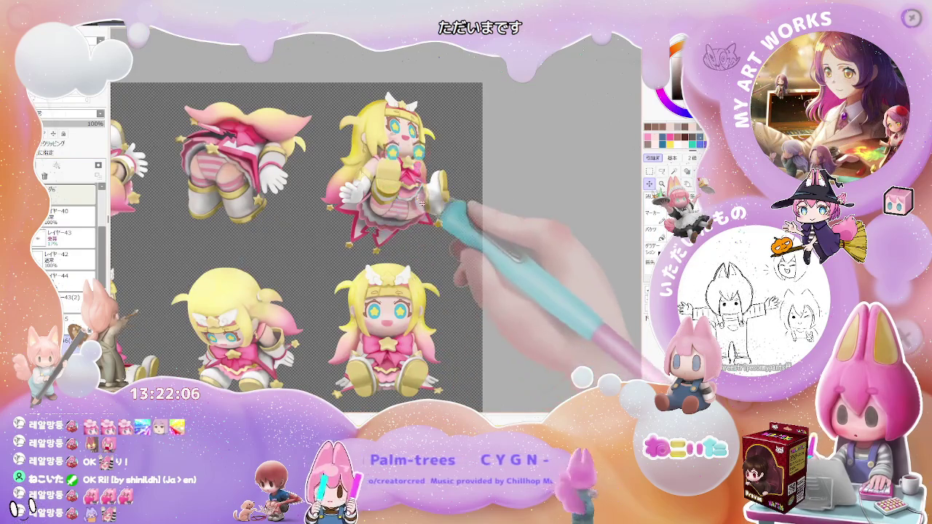
Step: Duplicate the eye layer as 46(2) and clear the boxed area around the poses
left_click_drag(437, 193, 352, 327)
scroll(352, 327, "up", 2)
scroll(342, 321, "up", 2)
scroll(320, 306, "up", 2)
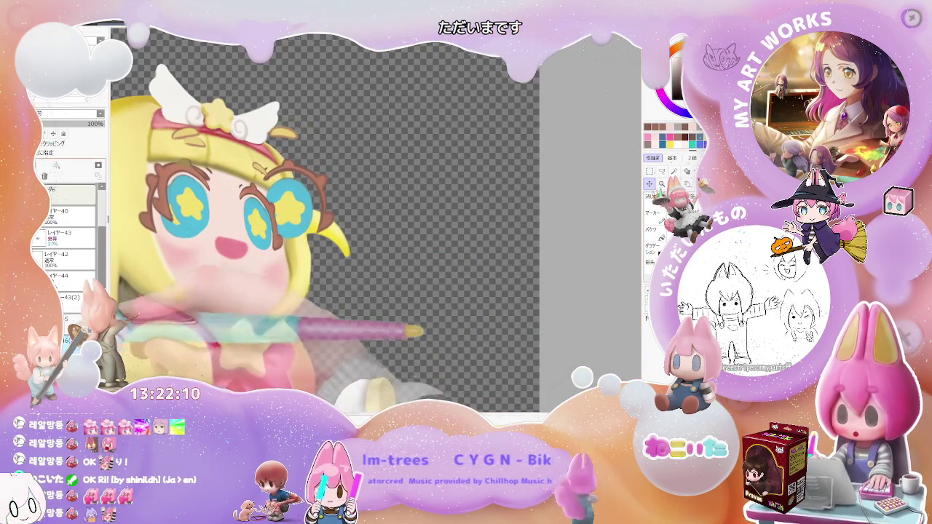
key("ctrl+j")
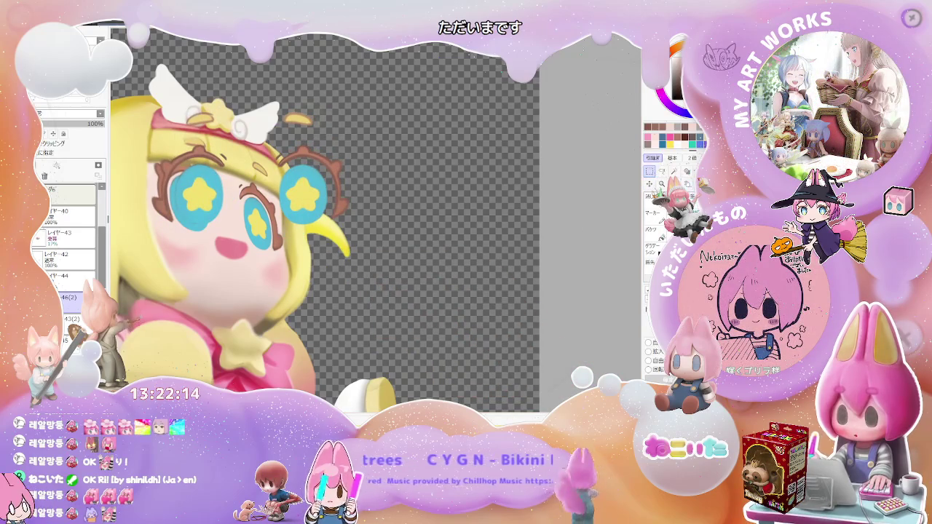
scroll(388, 166, "down", 4)
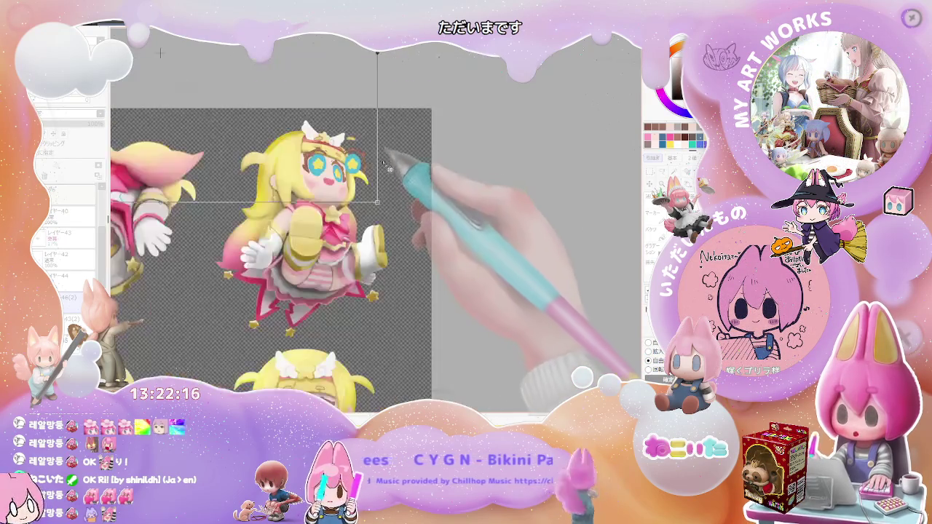
scroll(388, 166, "down", 3)
key("ctrl+d")
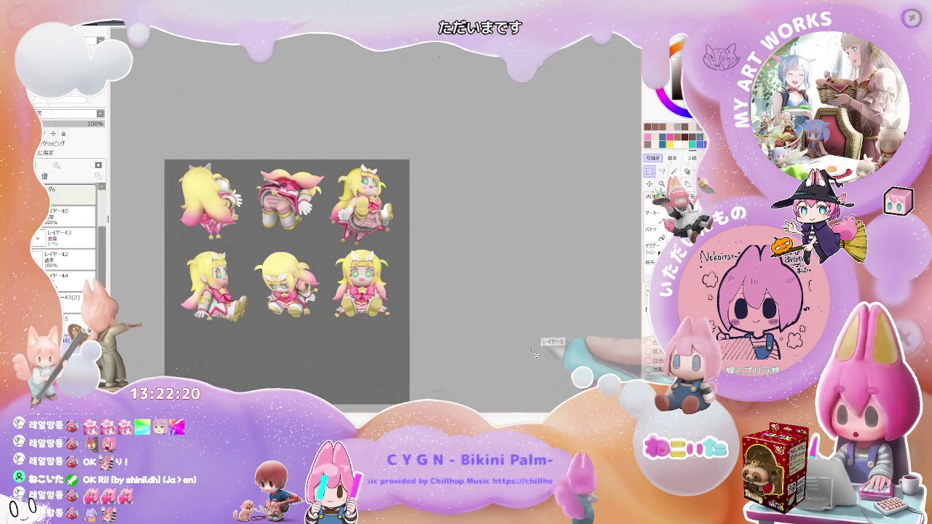
Step: Move the small pair of eyes under the poses and mark them out
scroll(530, 349, "up", 1)
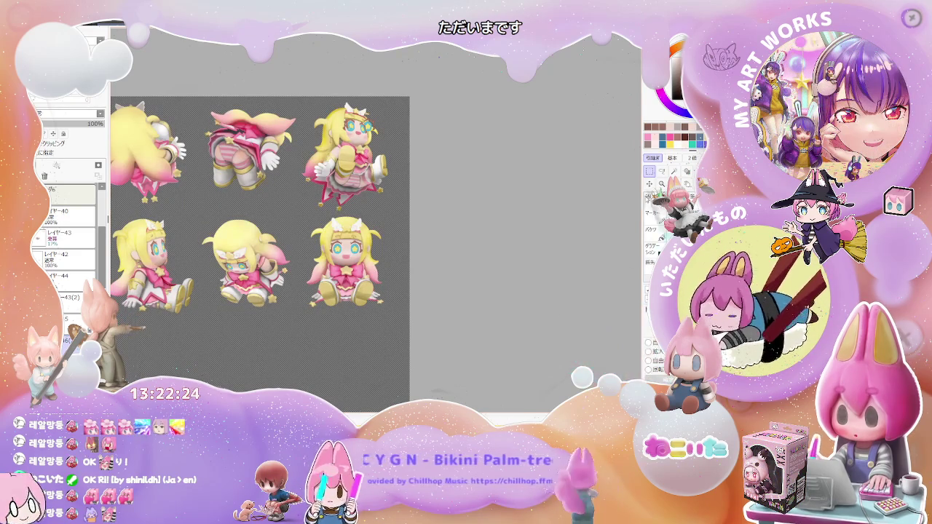
scroll(455, 378, "down", 1)
scroll(455, 384, "down", 1)
left_click_drag(454, 383, 442, 344)
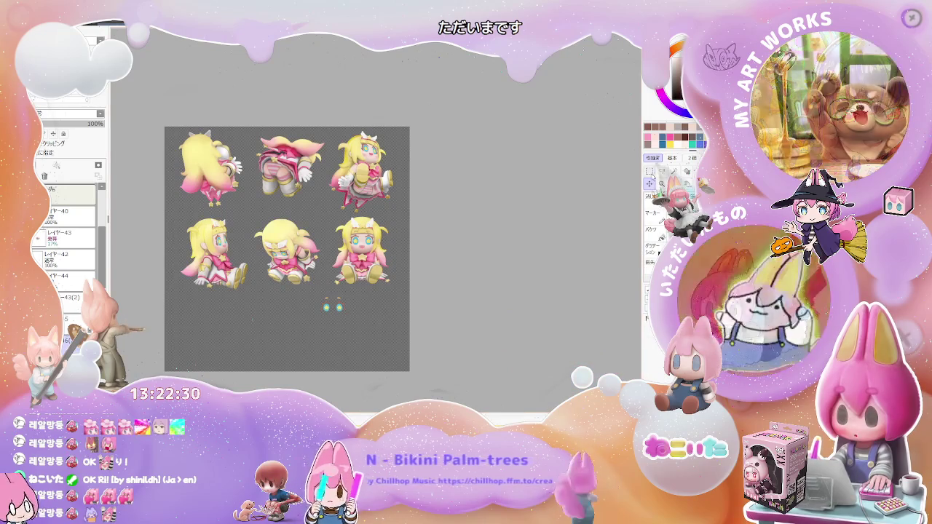
left_click_drag(303, 282, 362, 329)
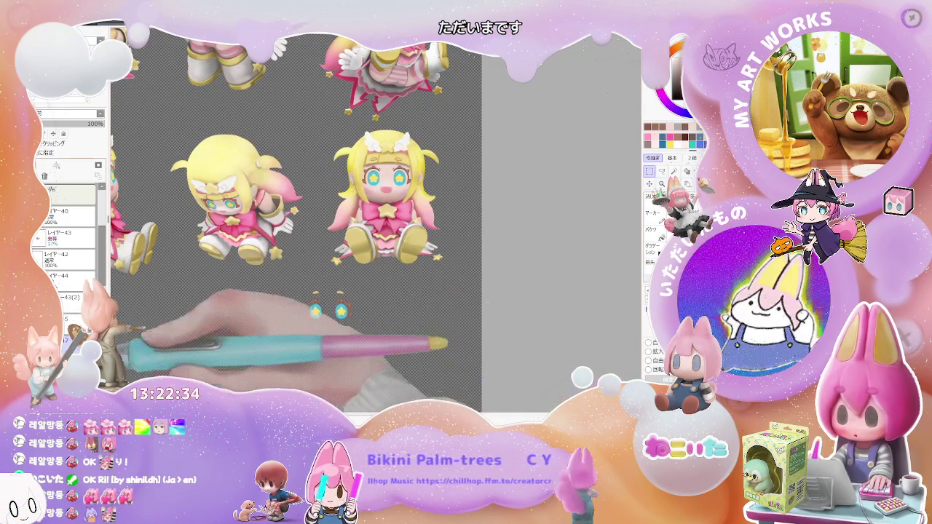
Step: Paste the copied eyes as new layer 47 and position them on a character's face
key("ctrl+Tab")
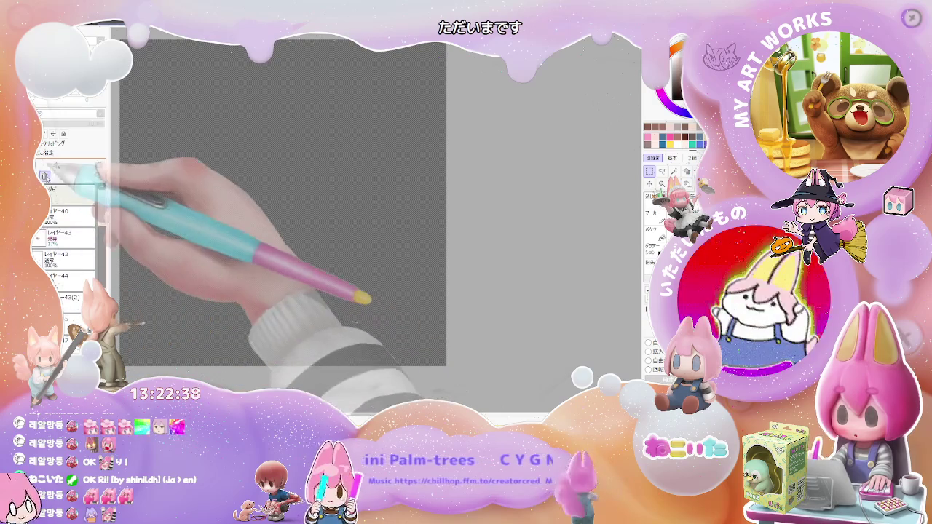
key("ctrl+v")
mouse_move(382, 191)
left_mouse_down()
mouse_move(344, 280)
mouse_move(302, 317)
left_mouse_up()
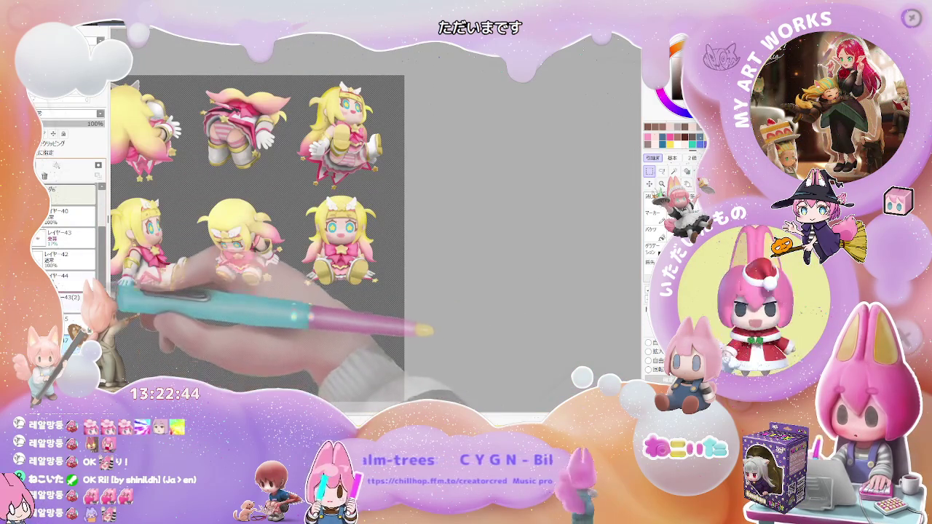
key("ctrl+v")
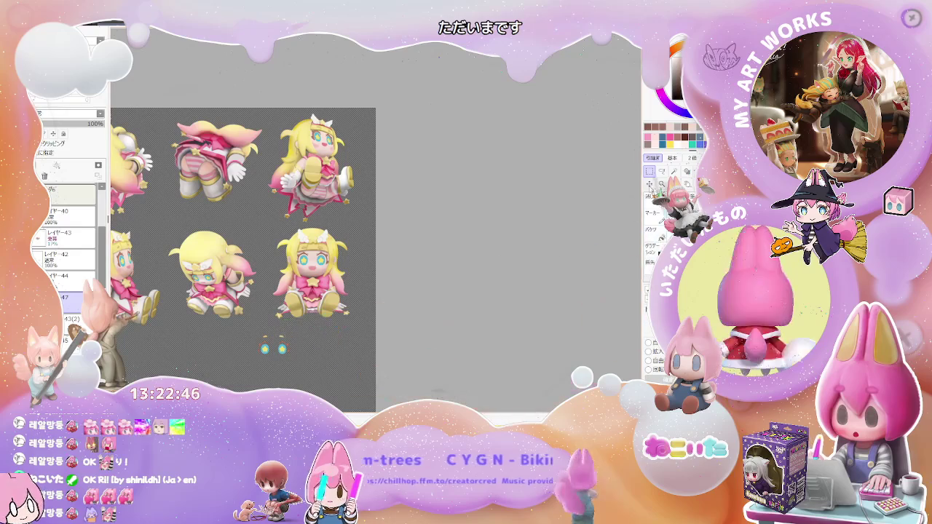
left_click_drag(329, 306, 348, 252)
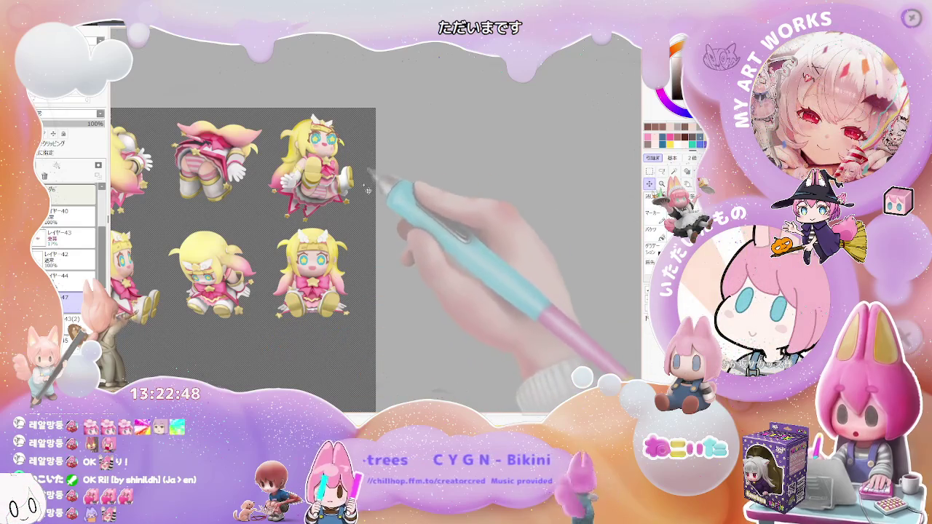
left_click_drag(339, 197, 338, 236)
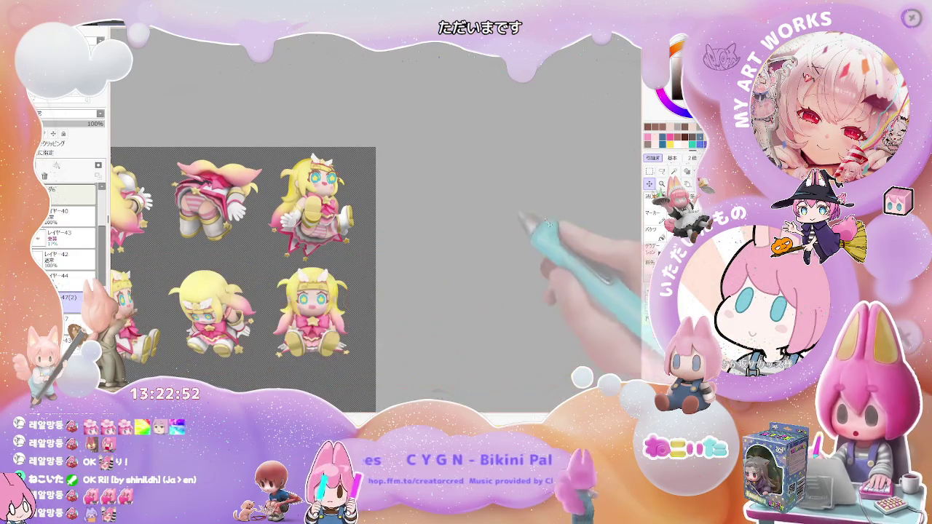
key("ctrl+plus")
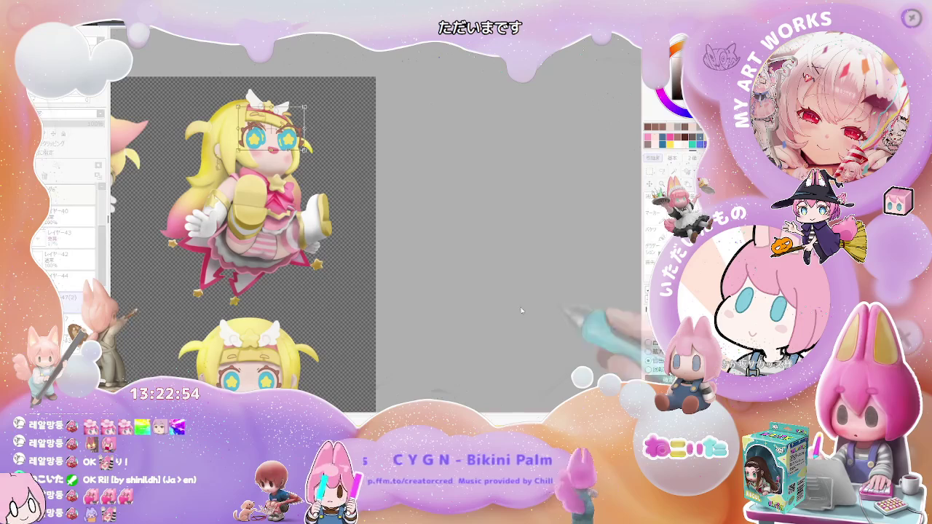
Step: Warp the star eyes and mouth layer to fit the upper-right chibi's face and apply
key("ctrl+plus")
key("ctrl+plus")
key("ctrl+plus")
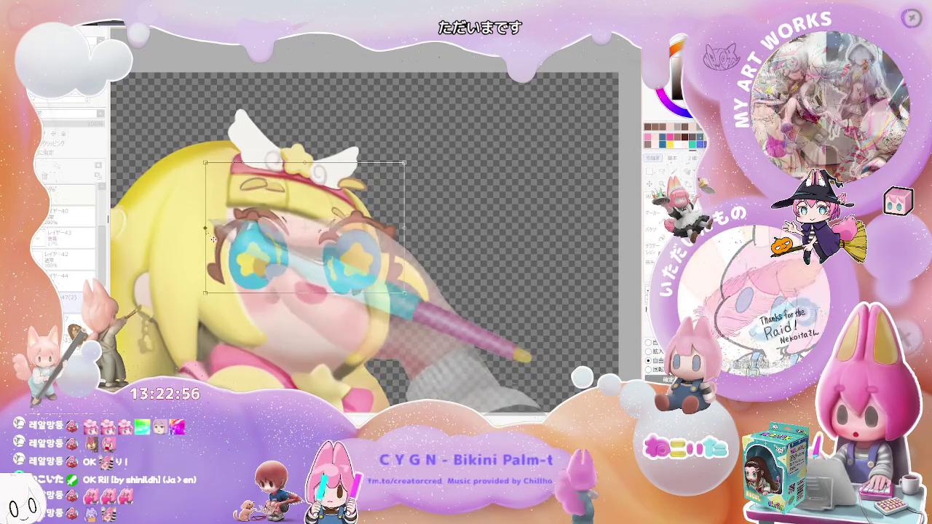
left_click_drag(213, 239, 231, 206)
mouse_move(410, 237)
left_mouse_down()
mouse_move(387, 251)
mouse_move(370, 238)
left_mouse_up()
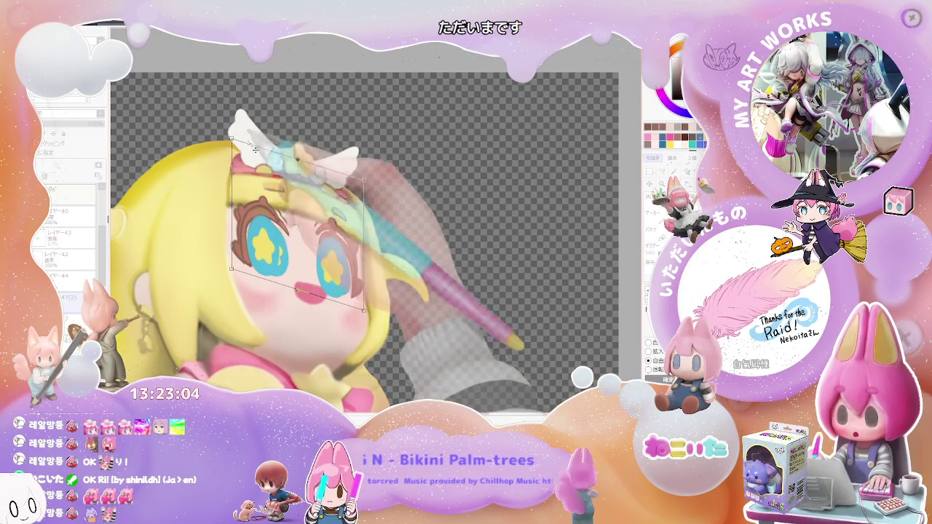
left_click_drag(374, 191, 366, 211)
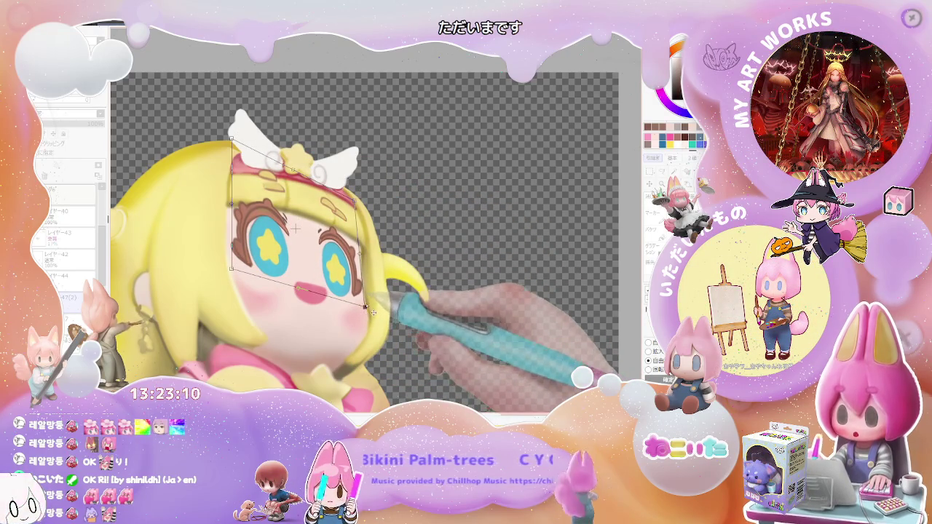
left_click_drag(231, 156, 232, 151)
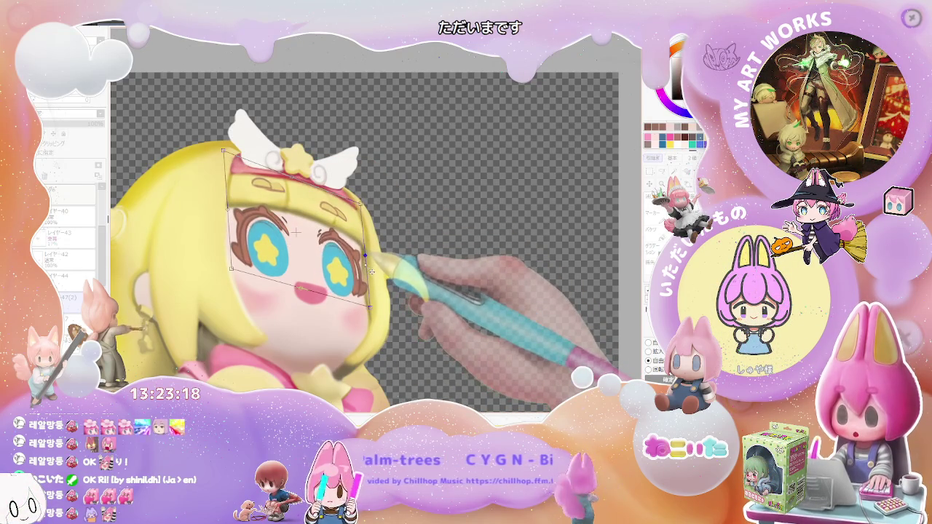
left_click_drag(371, 271, 372, 269)
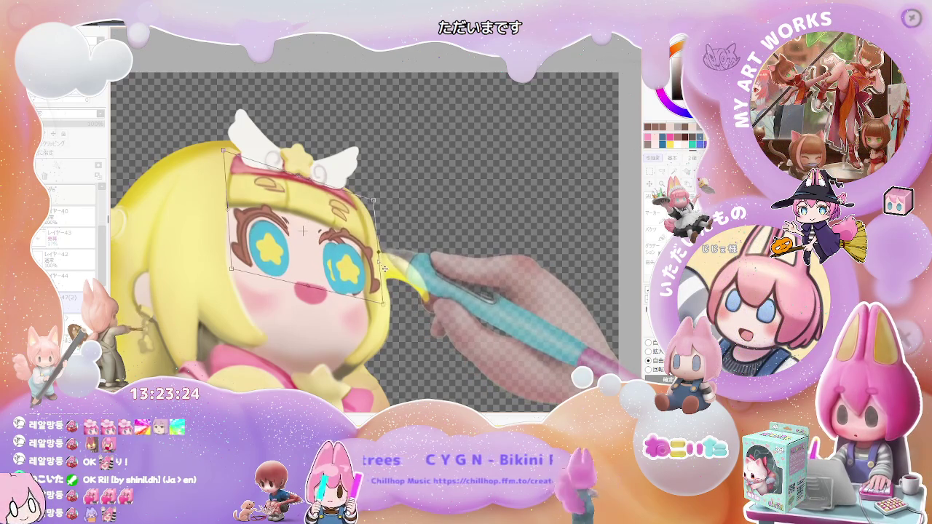
key("Return")
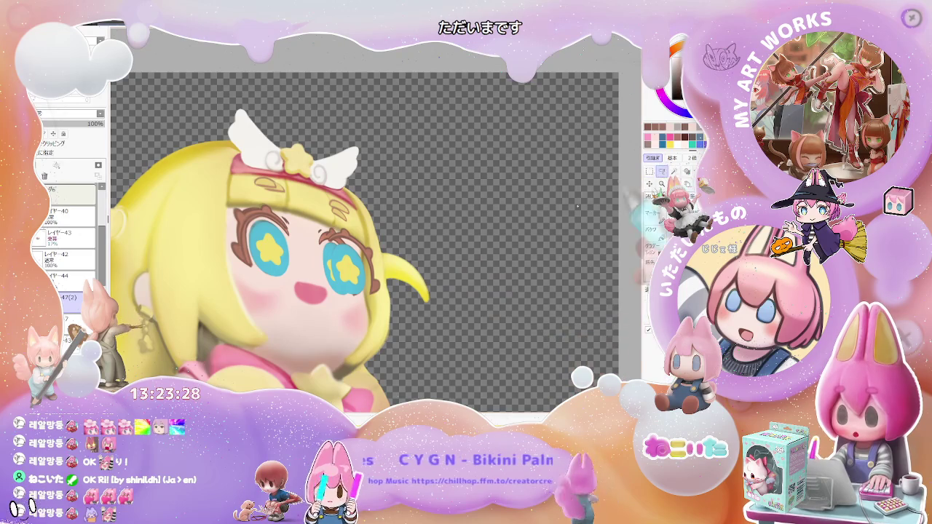
Step: Select the right eye and begin reshaping its corners to fit the face
left_click_drag(331, 191, 384, 309)
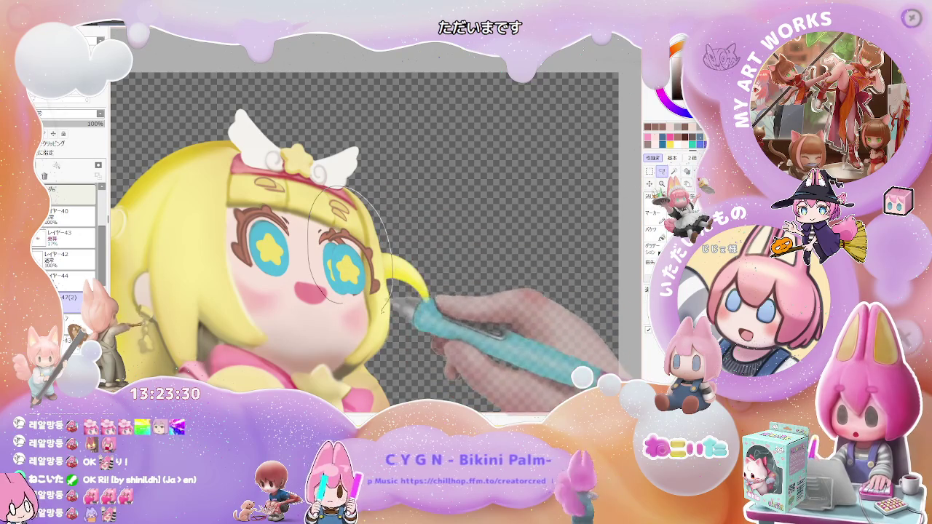
key("ctrl")
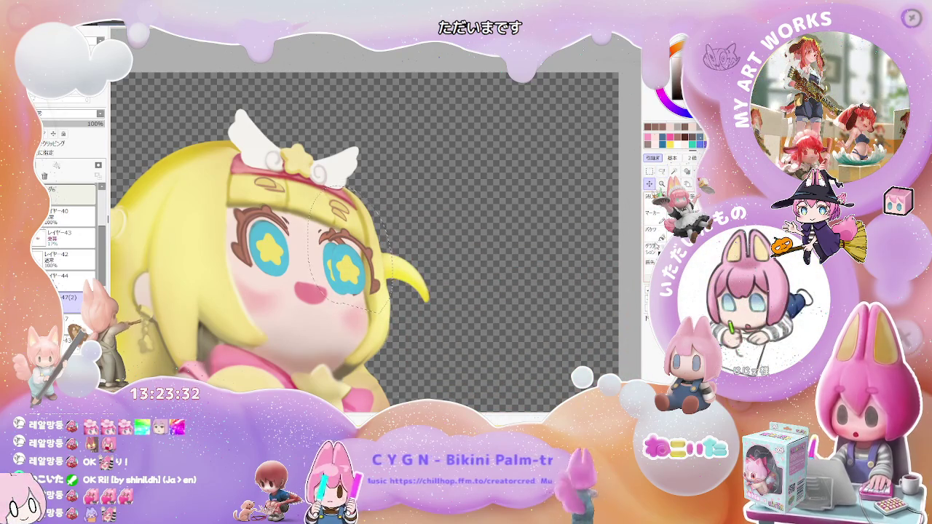
key("ctrl+t")
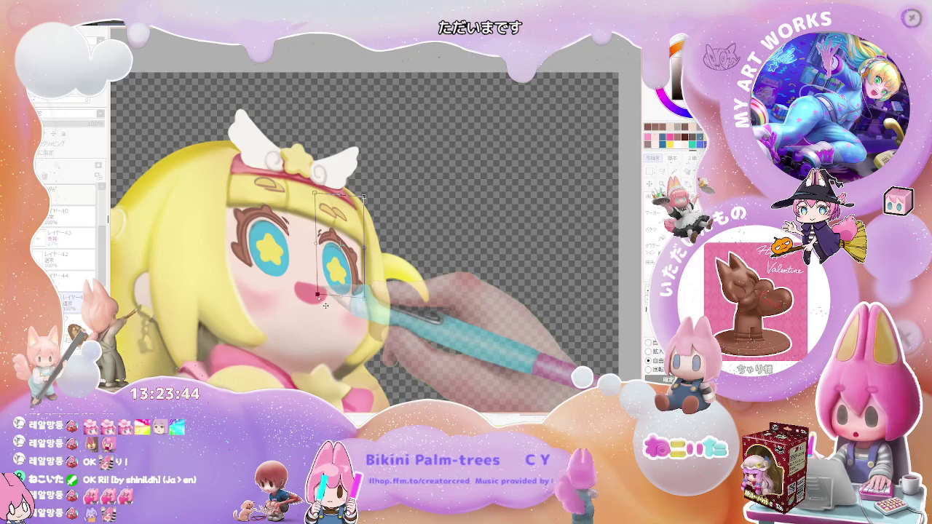
left_click_drag(327, 301, 328, 298)
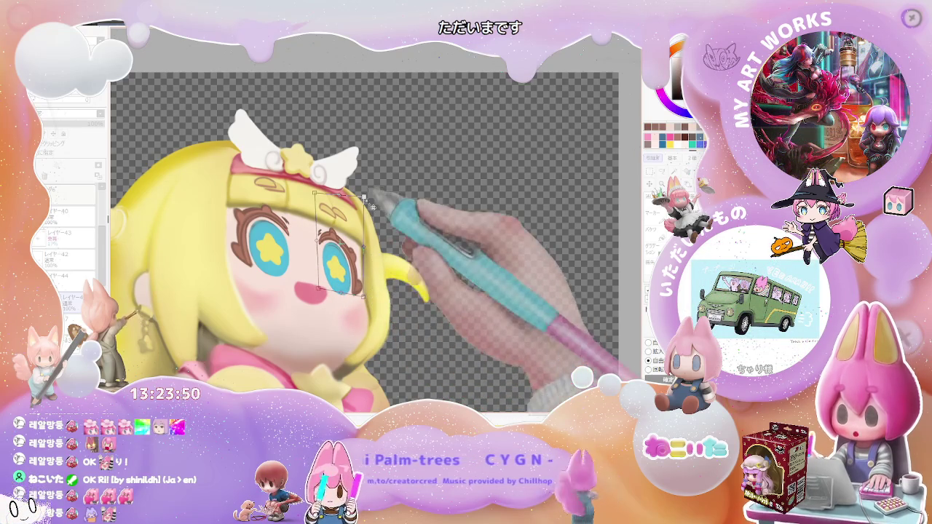
left_click_drag(363, 193, 366, 189)
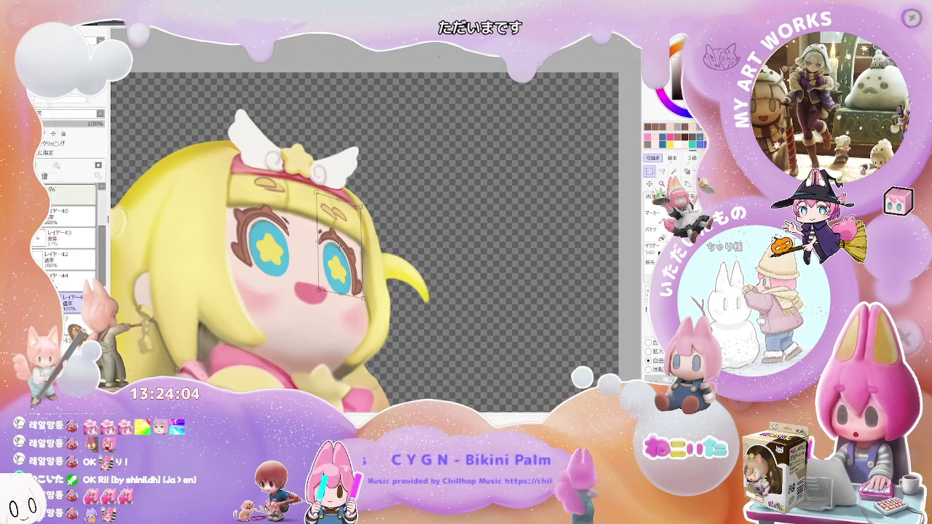
Step: Zoom onto the leaning chibi's head and tilt the view to match her face angle
scroll(330, 216, "up", 2)
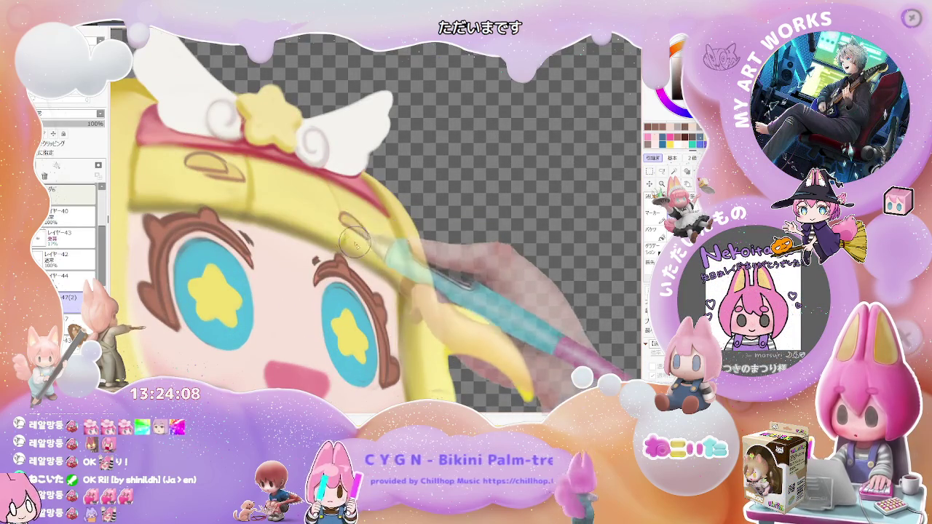
scroll(357, 244, "down", 2)
scroll(317, 210, "up", 2)
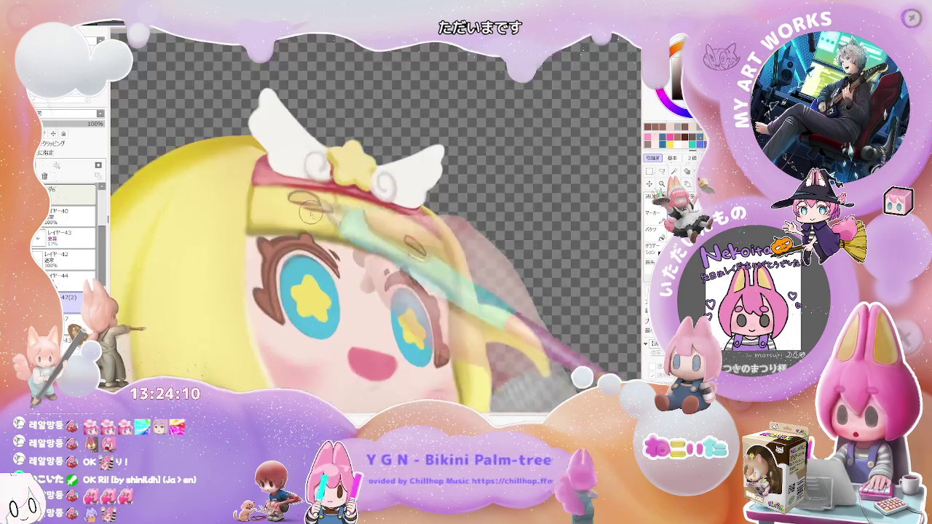
scroll(406, 236, "down", 2)
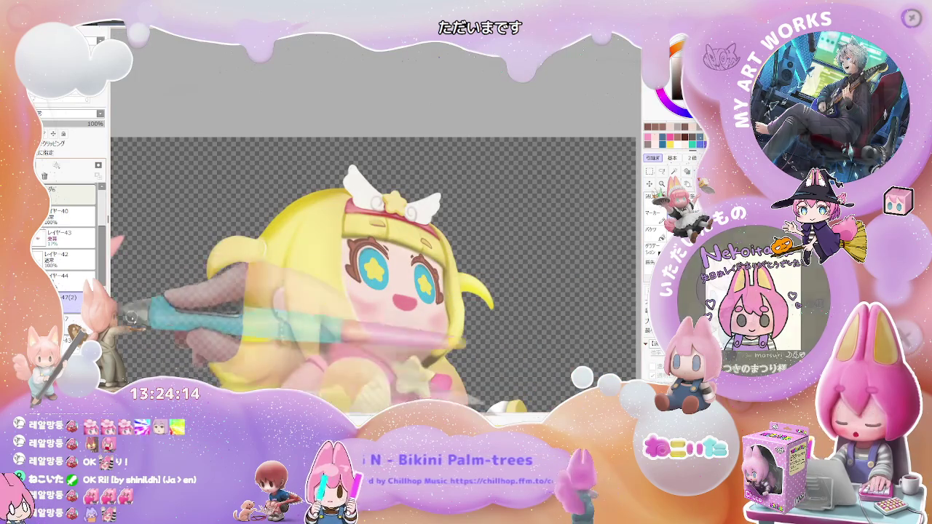
scroll(362, 284, "up", 1)
scroll(362, 284, "up", 1)
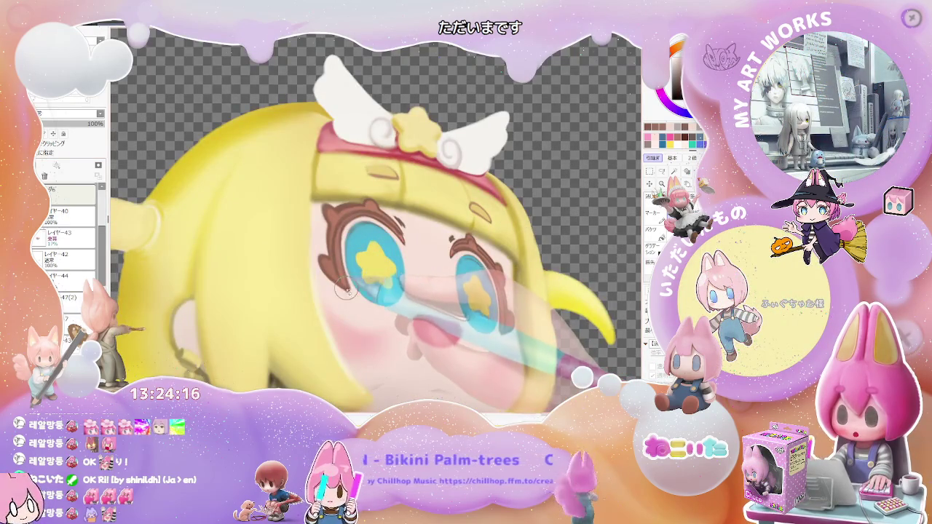
scroll(347, 288, "down", 1)
scroll(399, 298, "down", 1)
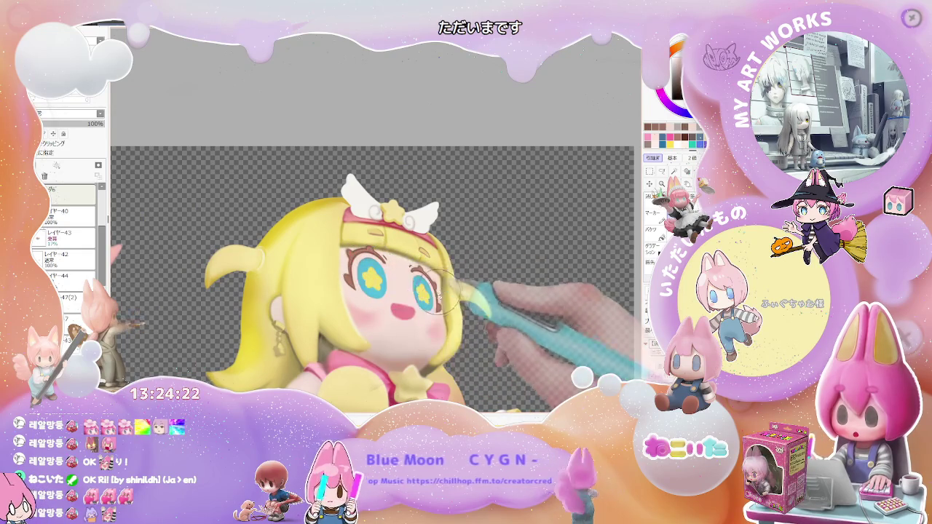
scroll(440, 293, "down", 1)
scroll(451, 298, "down", 1)
scroll(466, 305, "down", 1)
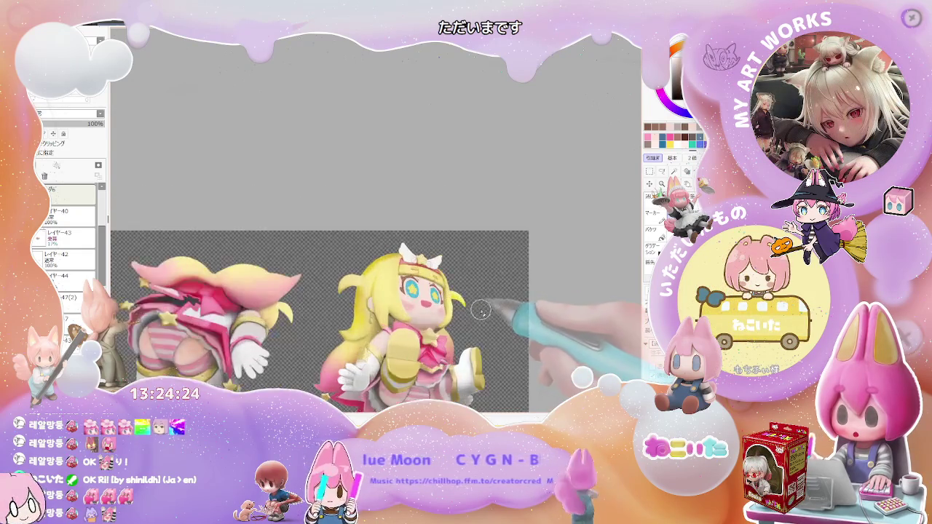
scroll(451, 299, "up", 2)
scroll(342, 233, "up", 2)
scroll(326, 218, "up", 1)
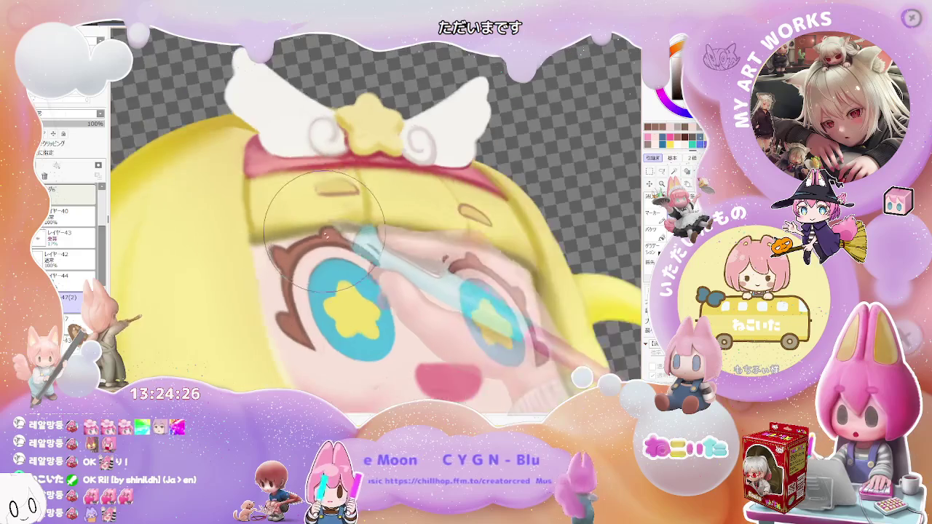
key("Delete")
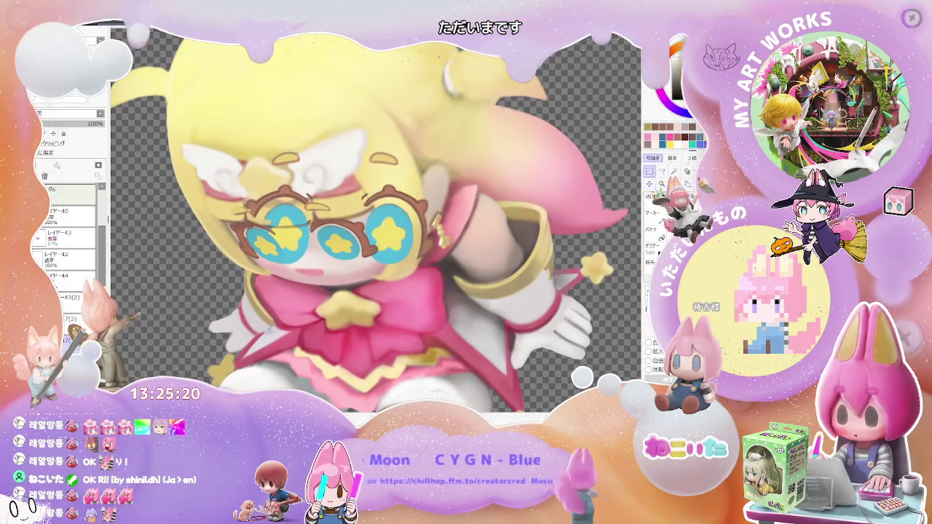
Step: Squeeze and skew the star eyes and mouth to follow the leaning chibi's tilted head
left_click_drag(408, 200, 390, 207)
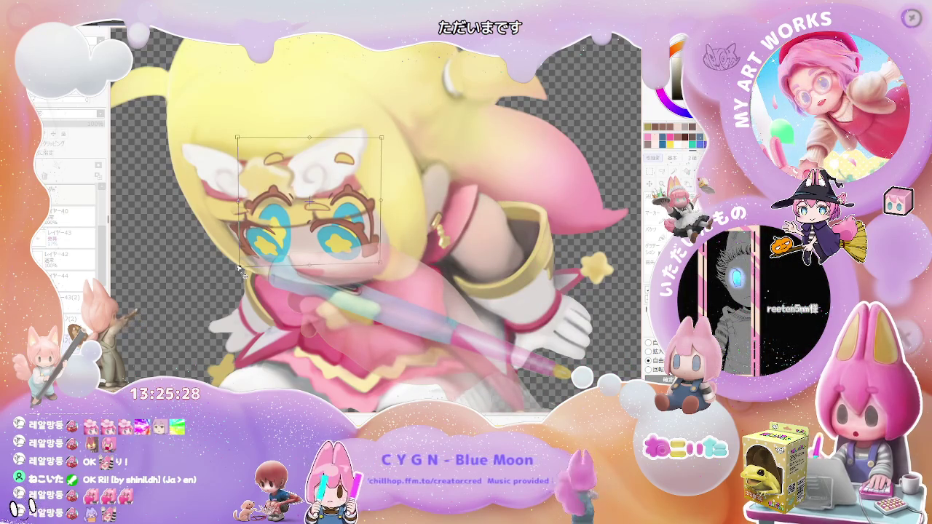
left_click_drag(310, 137, 282, 191)
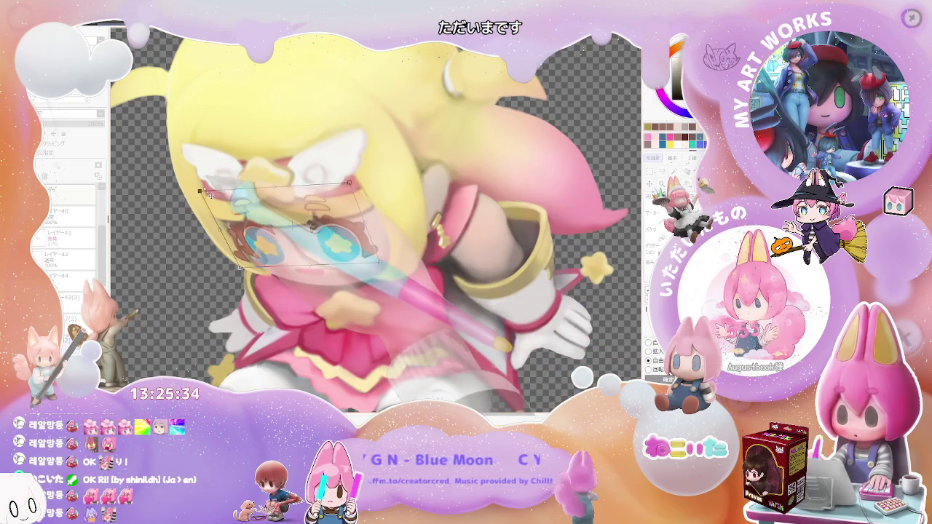
left_click_drag(240, 266, 252, 266)
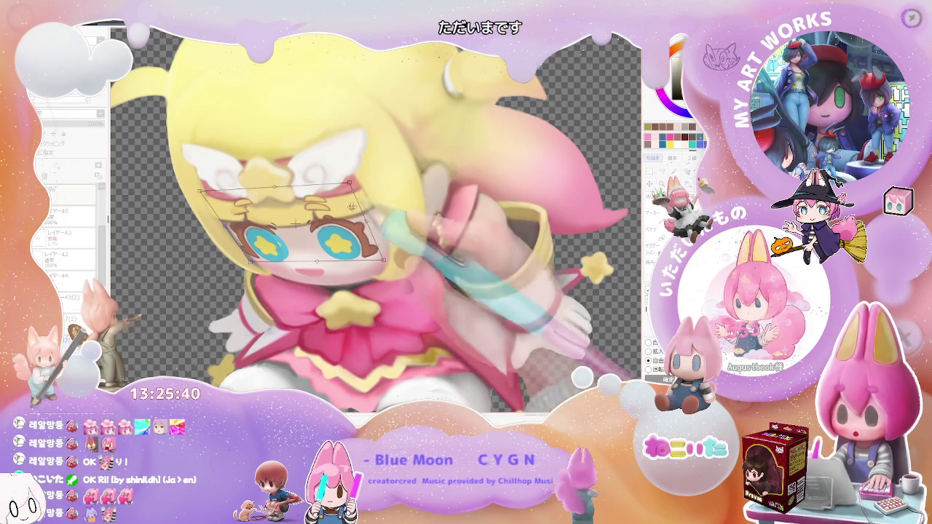
scroll(351, 186, "up", 2)
left_click_drag(353, 188, 340, 191)
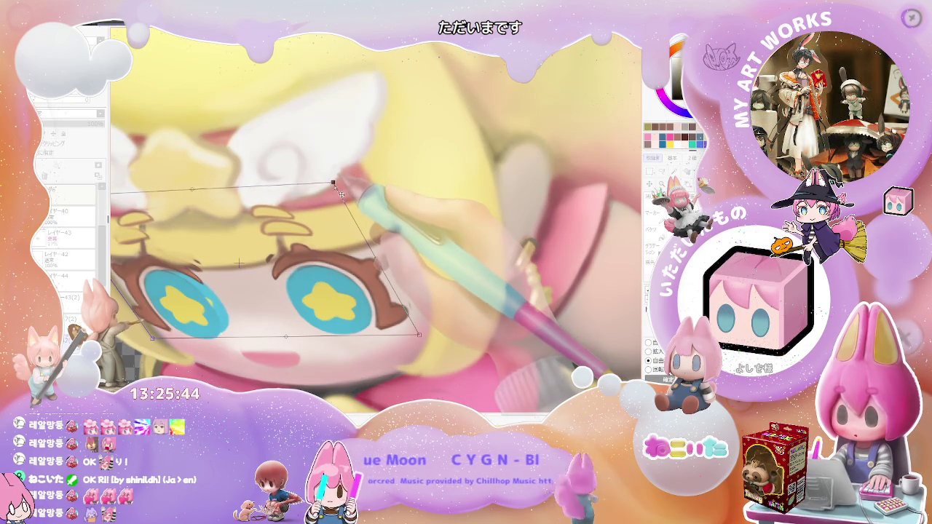
scroll(341, 194, "down", 1)
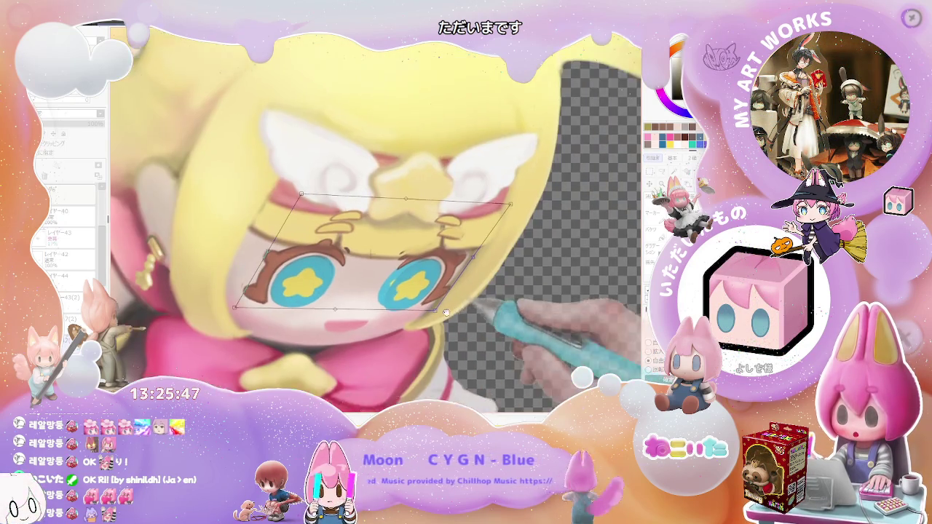
left_click_drag(335, 185, 500, 220)
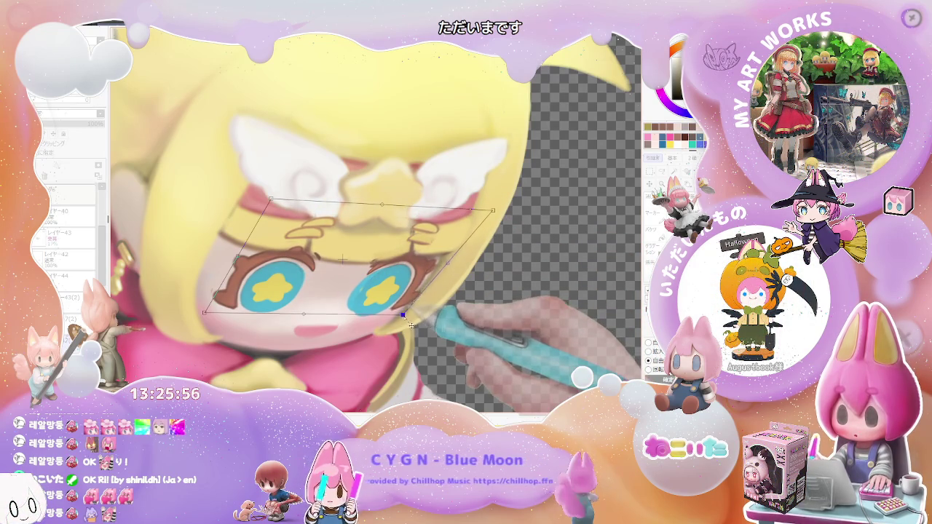
left_click_drag(409, 324, 412, 325)
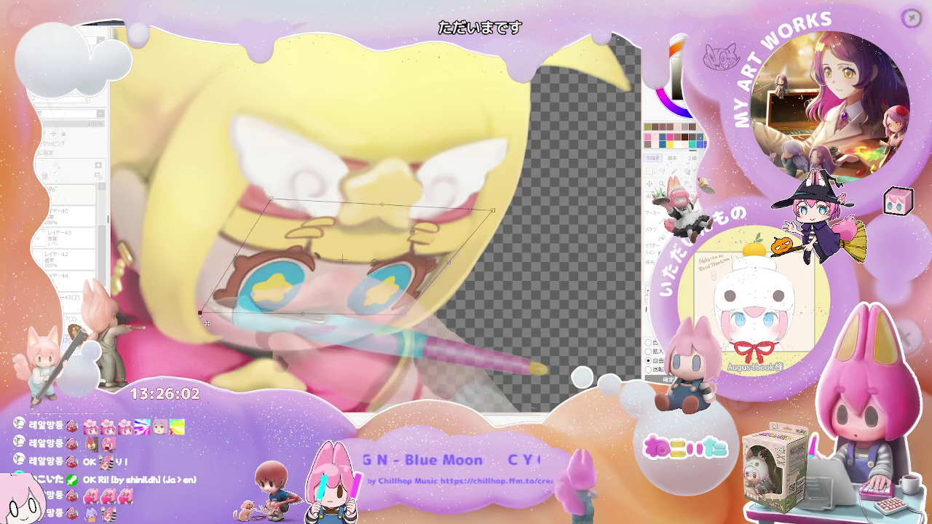
left_click_drag(206, 321, 218, 315)
key("Return")
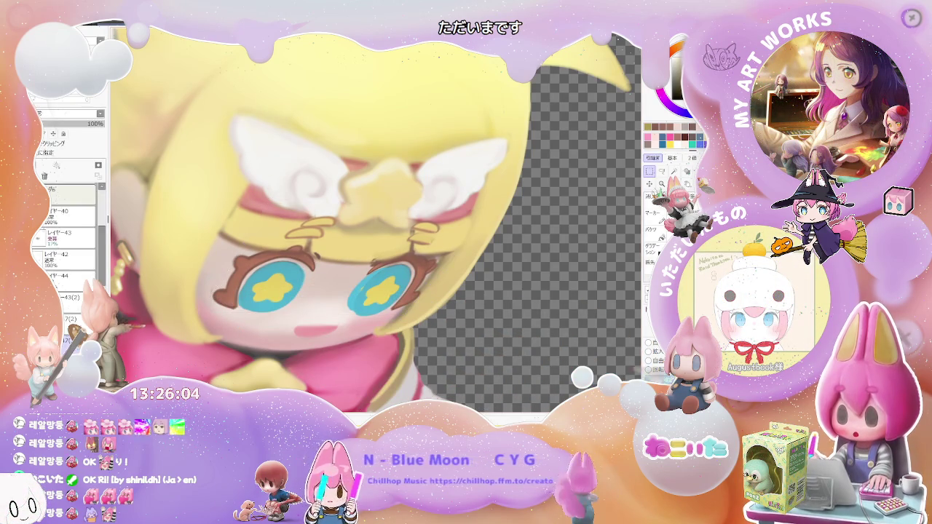
key("ctrl+minus")
key("ctrl+plus")
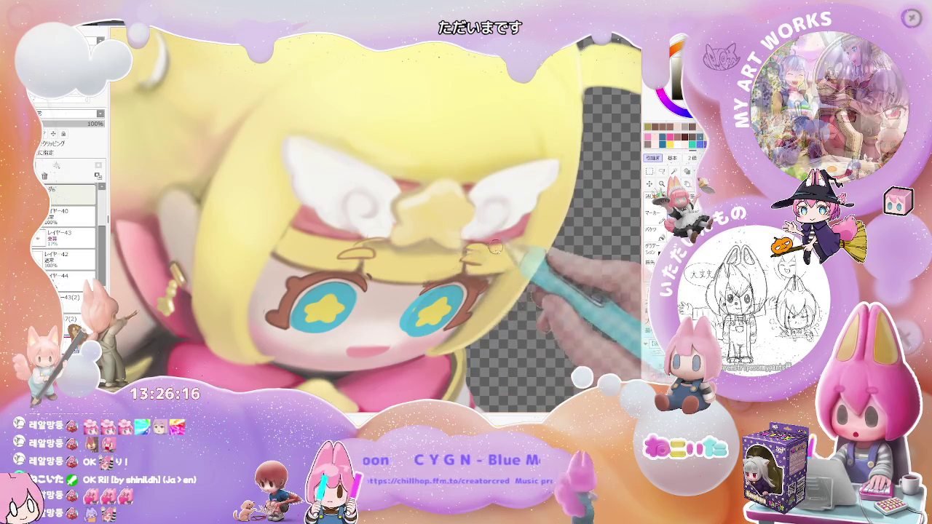
Step: Outline the right side of the right star eye in brown
scroll(449, 256, "down", 3)
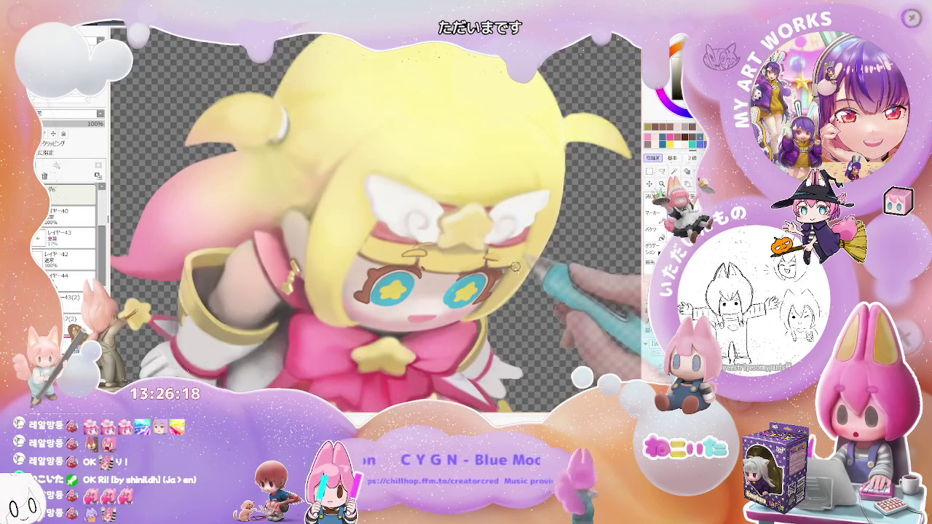
scroll(503, 290, "up", 3)
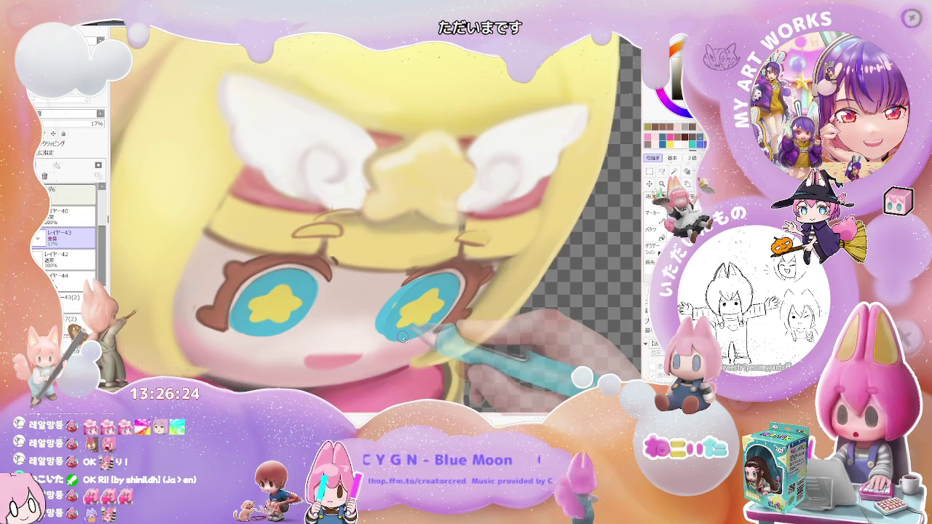
scroll(402, 337, "down", 2)
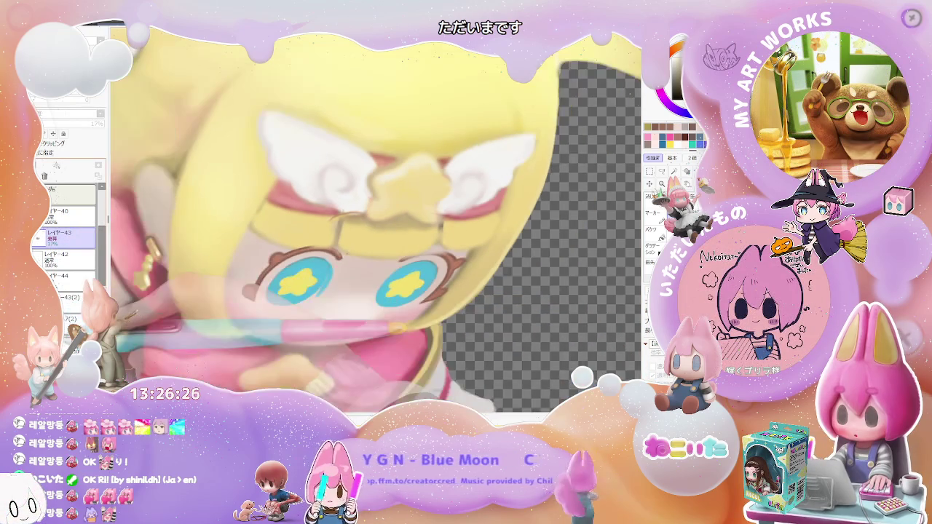
scroll(326, 291, "up", 3)
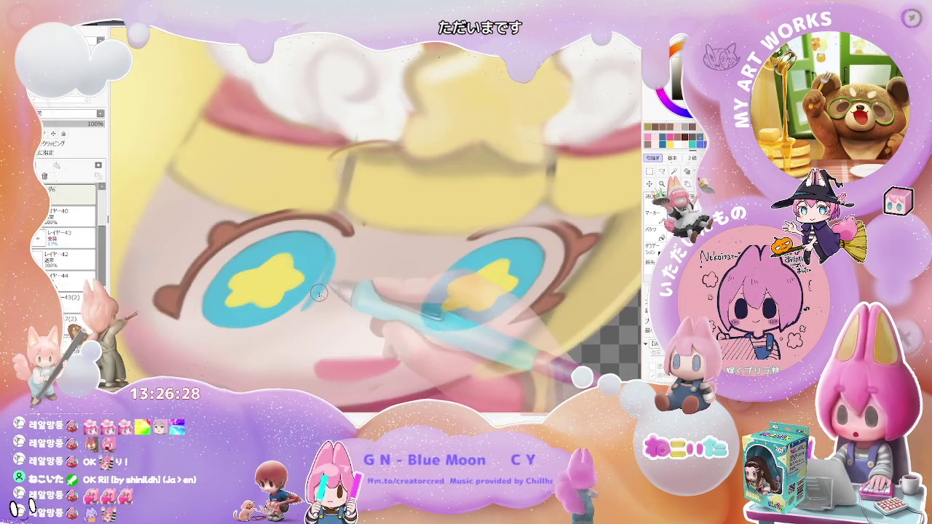
scroll(320, 291, "down", 1)
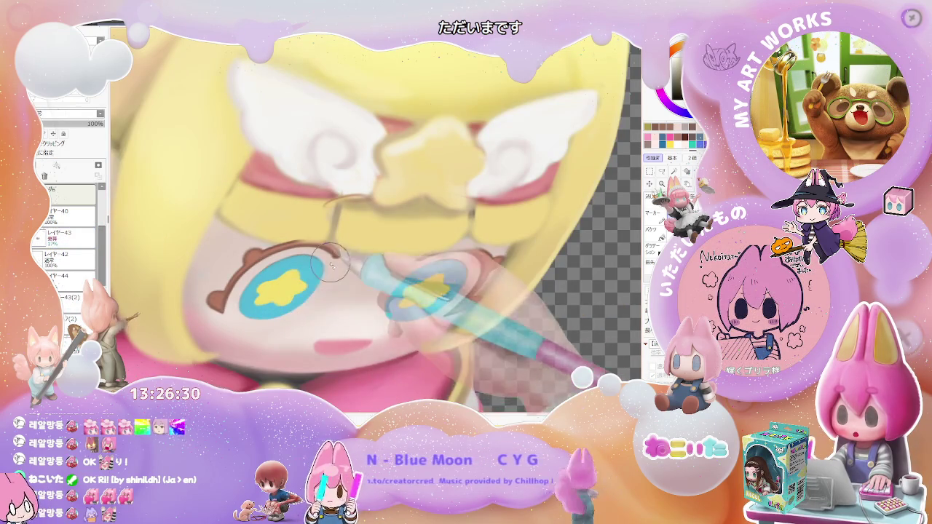
scroll(323, 291, "down", 1)
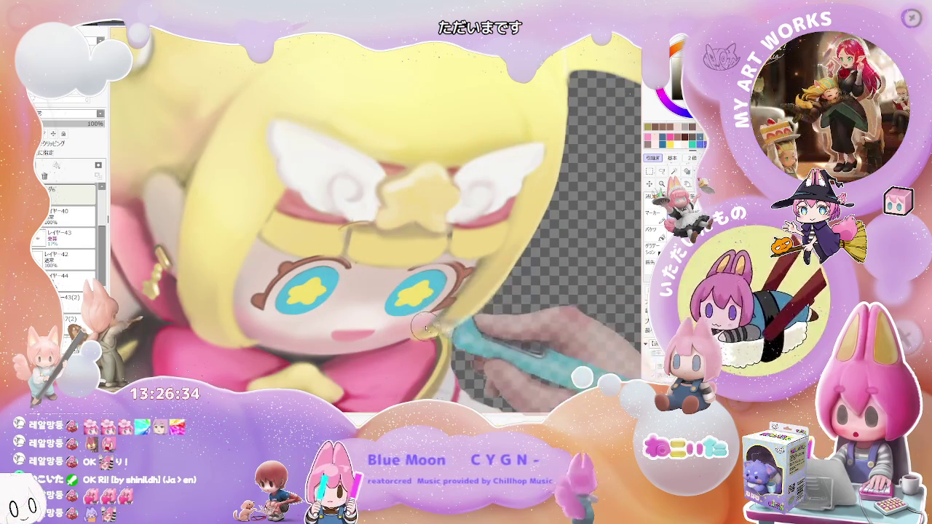
scroll(500, 304, "down", 3)
scroll(500, 305, "down", 2)
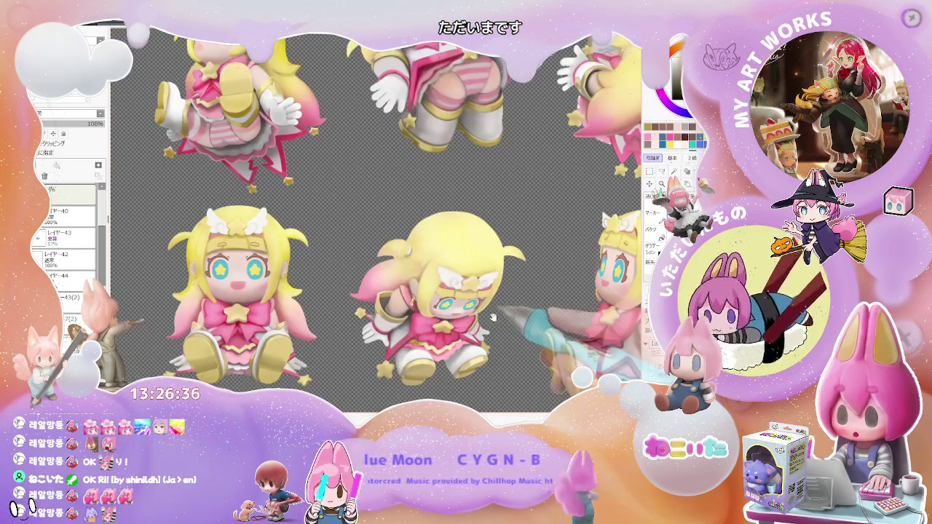
scroll(492, 318, "up", 1)
scroll(493, 318, "up", 2)
scroll(437, 306, "up", 1)
scroll(388, 298, "up", 1)
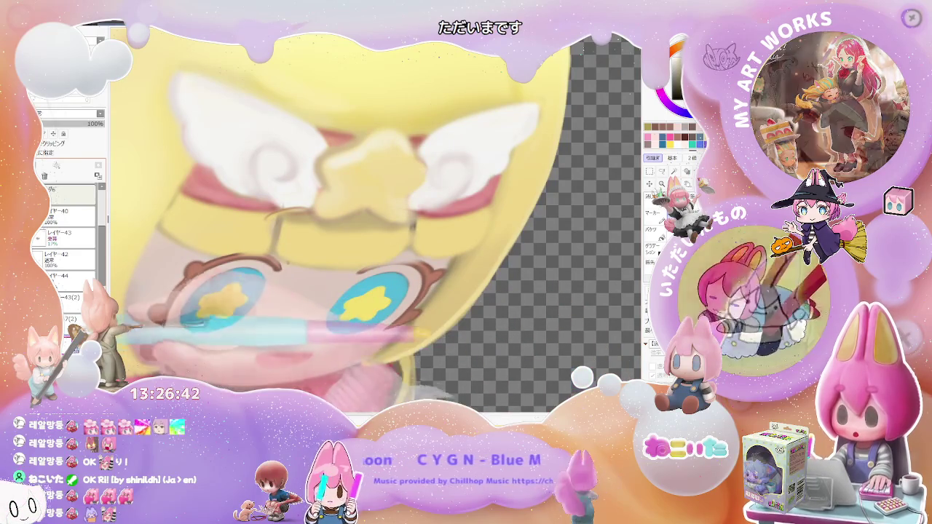
left_click_drag(388, 320, 402, 267)
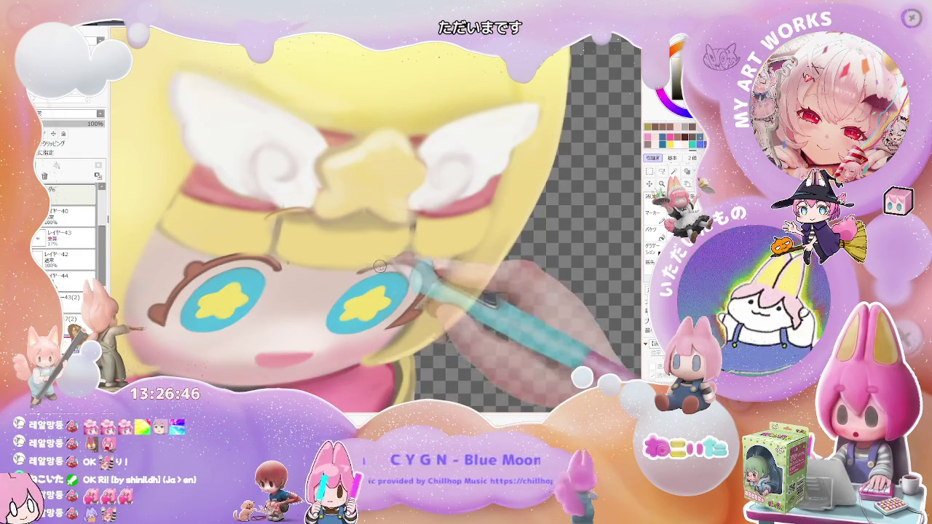
Step: Extend the brown eyebrow stroke along the brow
scroll(431, 264, "down", 1)
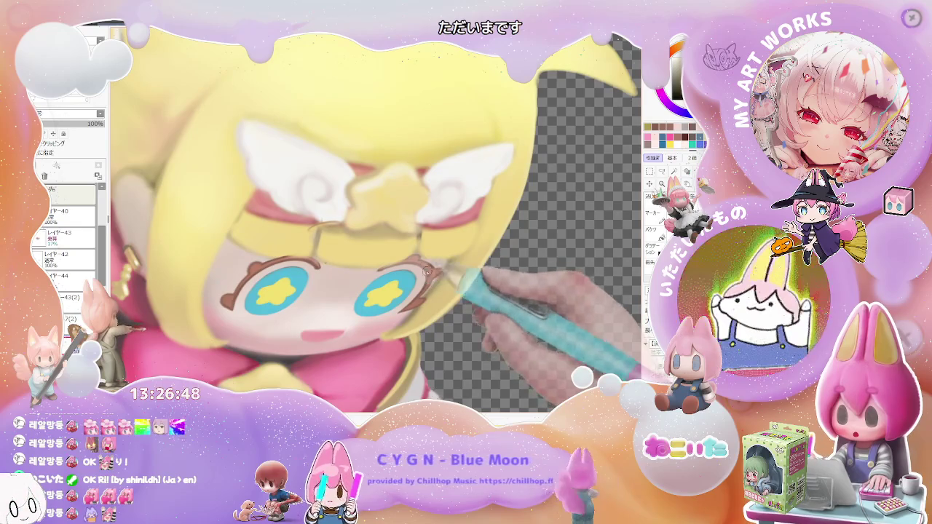
scroll(430, 272, "down", 1)
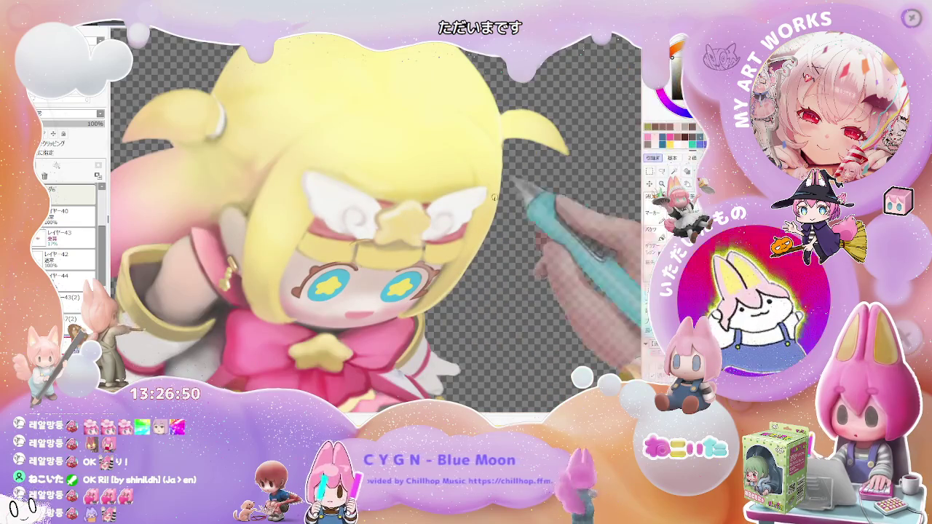
scroll(408, 269, "up", 2)
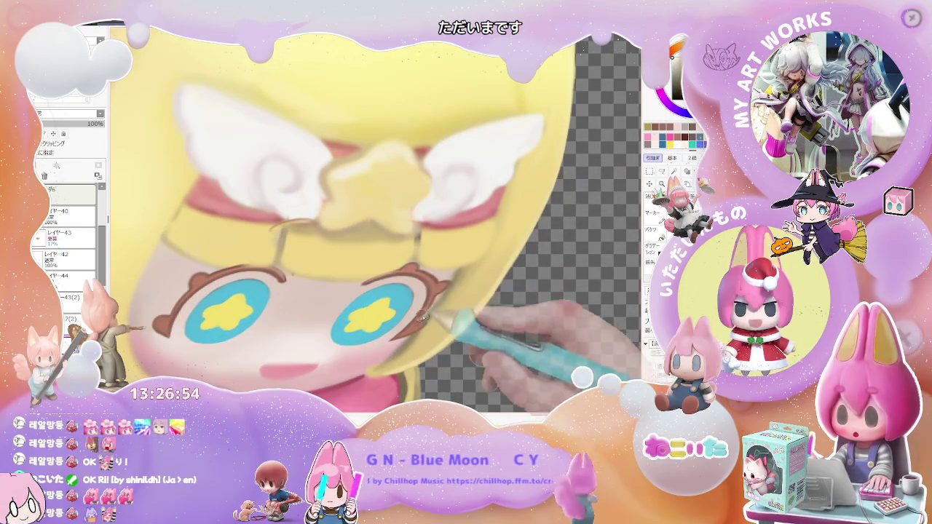
scroll(430, 288, "up", 1)
scroll(292, 280, "up", 1)
left_click_drag(275, 279, 306, 278)
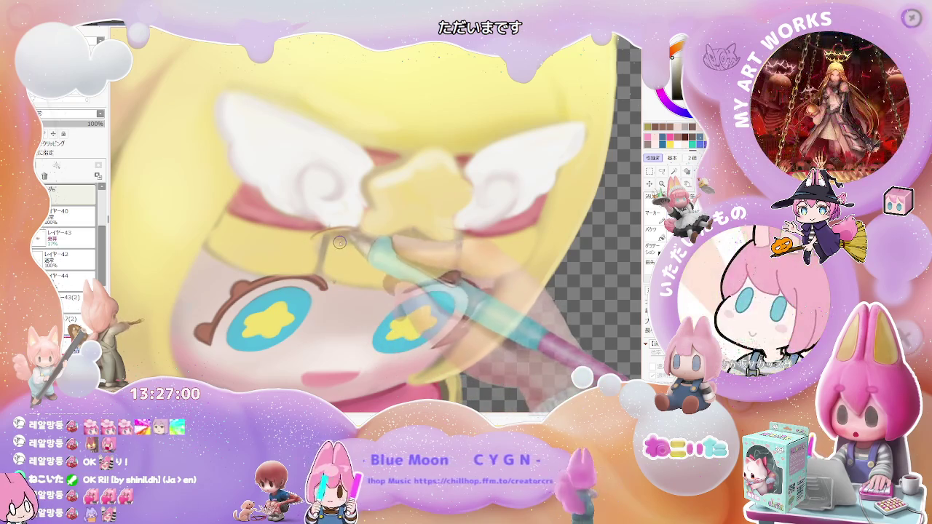
Step: Level the view and draw a thin brown curve above the left eye
key("Home")
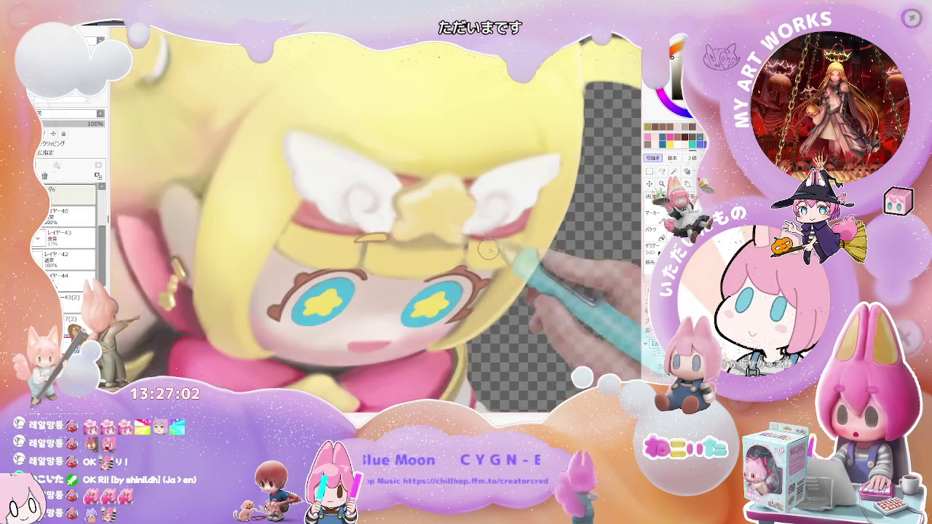
scroll(494, 251, "down", 2)
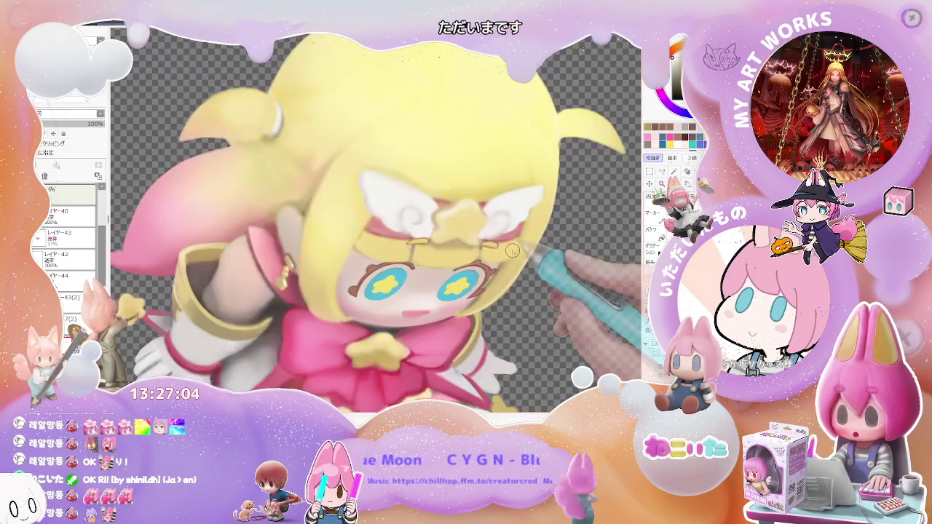
scroll(512, 251, "down", 2)
scroll(512, 250, "up", 2)
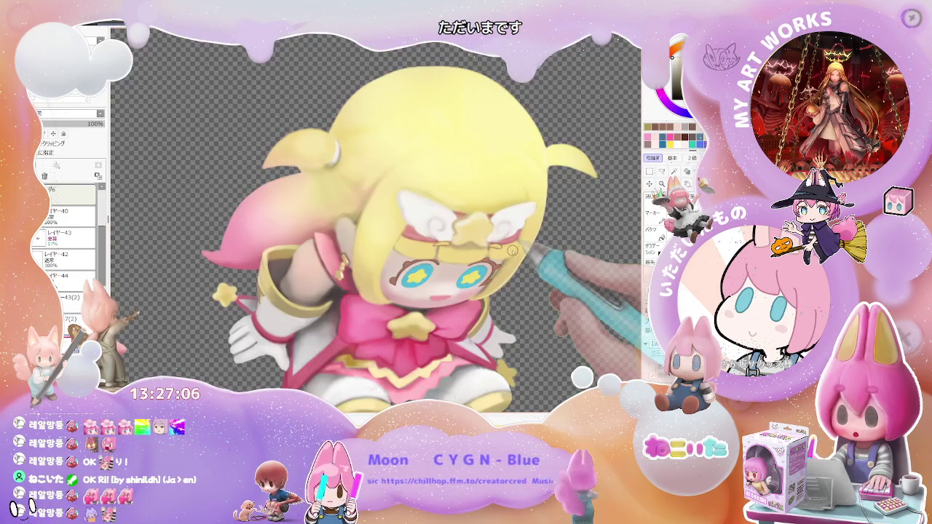
scroll(512, 251, "up", 1)
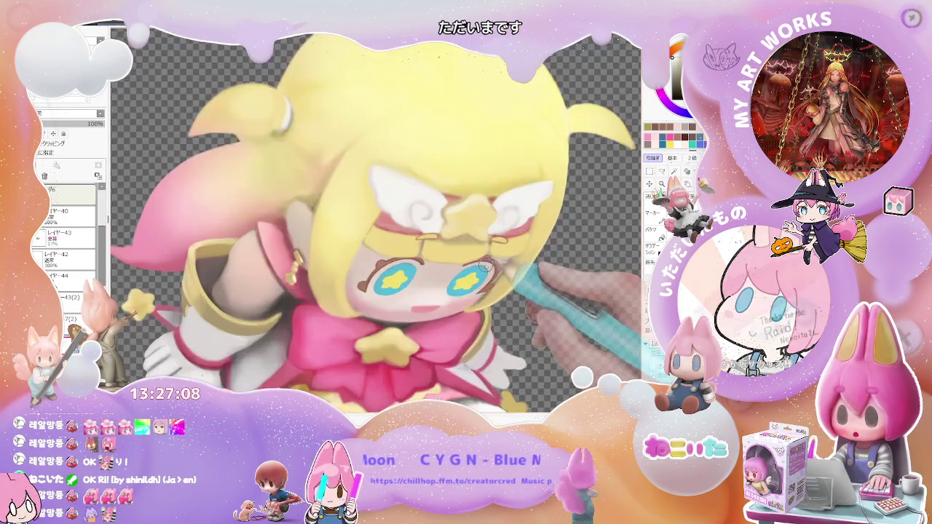
scroll(495, 259, "up", 2)
scroll(451, 275, "up", 1)
left_click_drag(451, 275, 448, 302)
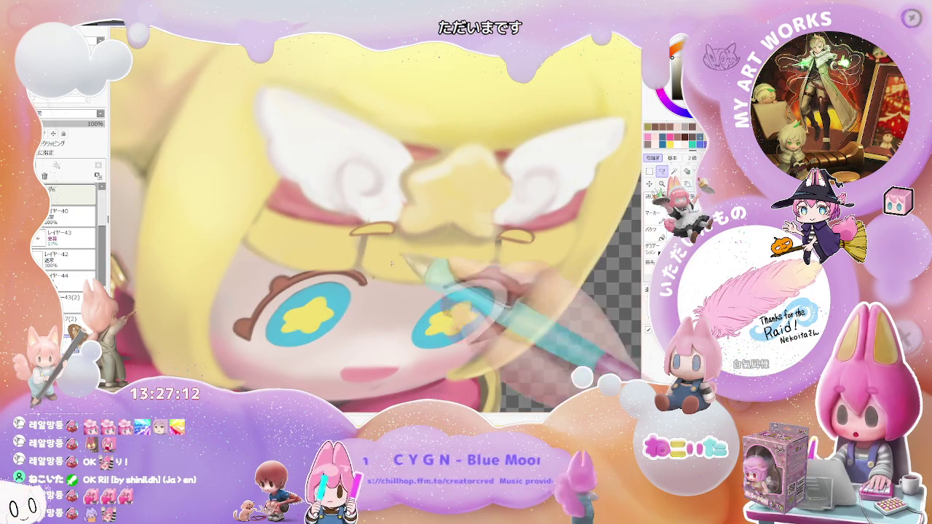
left_click_drag(382, 247, 444, 213)
Step: Select both brow marks and nudge them slightly down-left
left_click_drag(535, 234, 503, 231)
scroll(510, 248, "up", 2)
left_click_drag(473, 260, 468, 279)
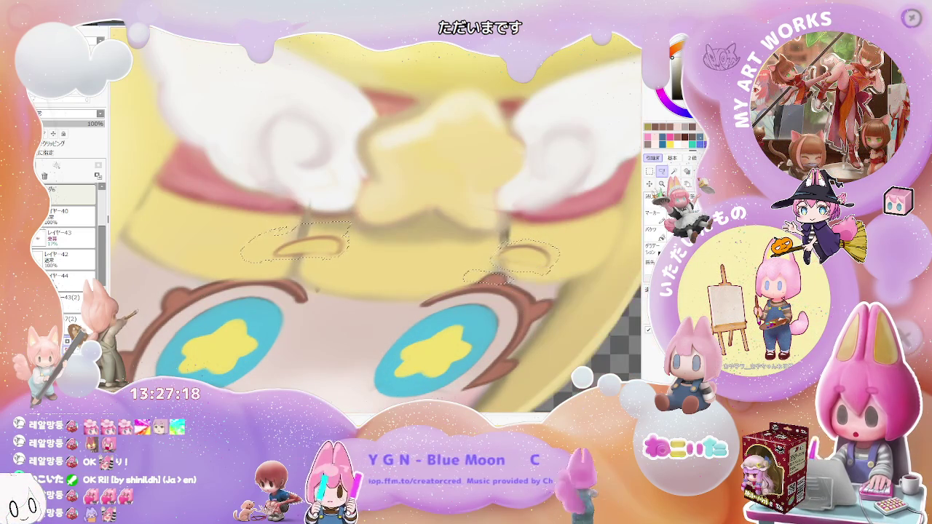
key("m")
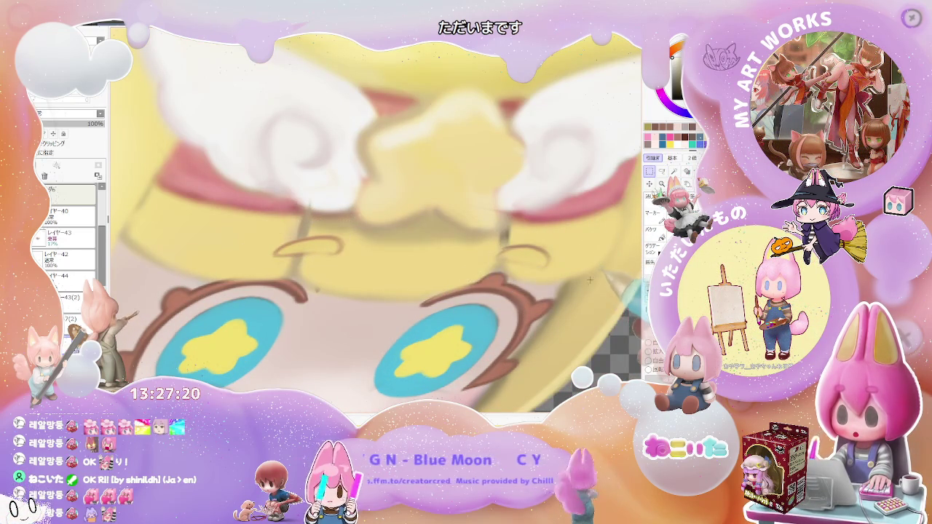
key("b")
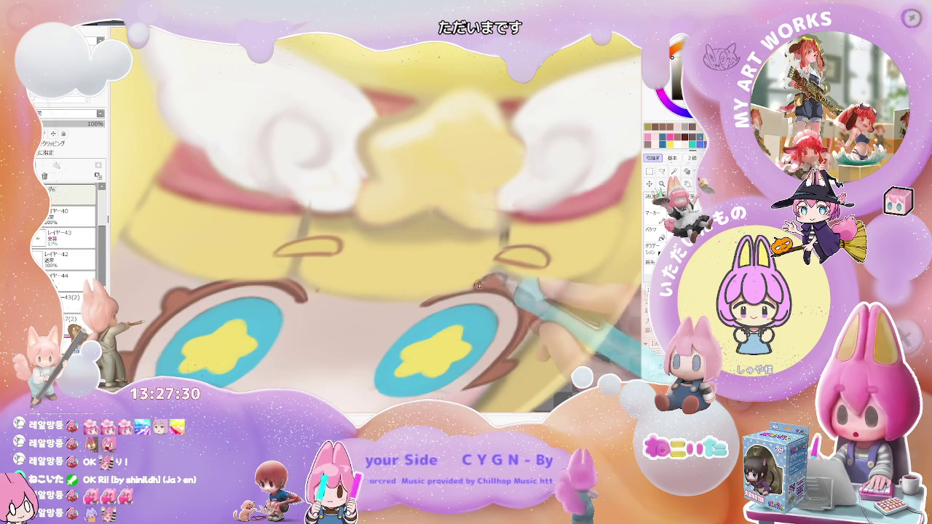
scroll(463, 291, "down", 3)
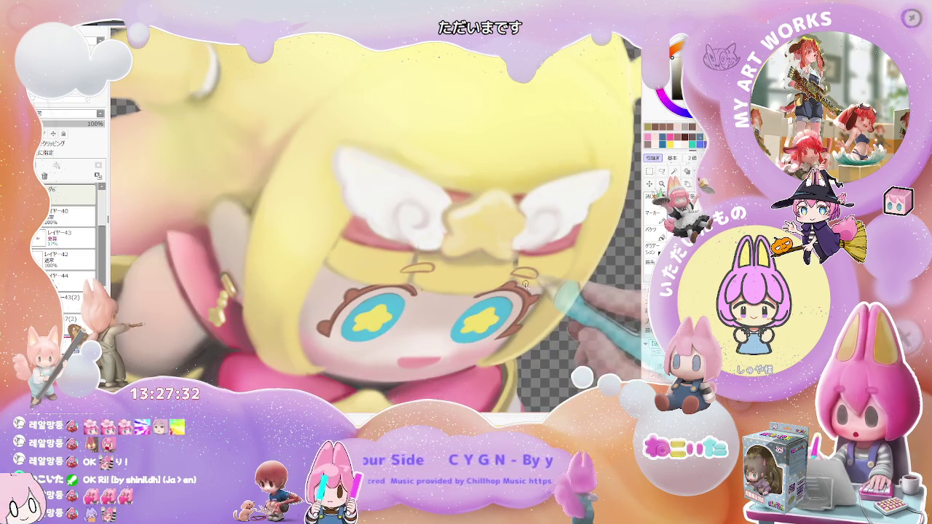
scroll(526, 286, "up", 1)
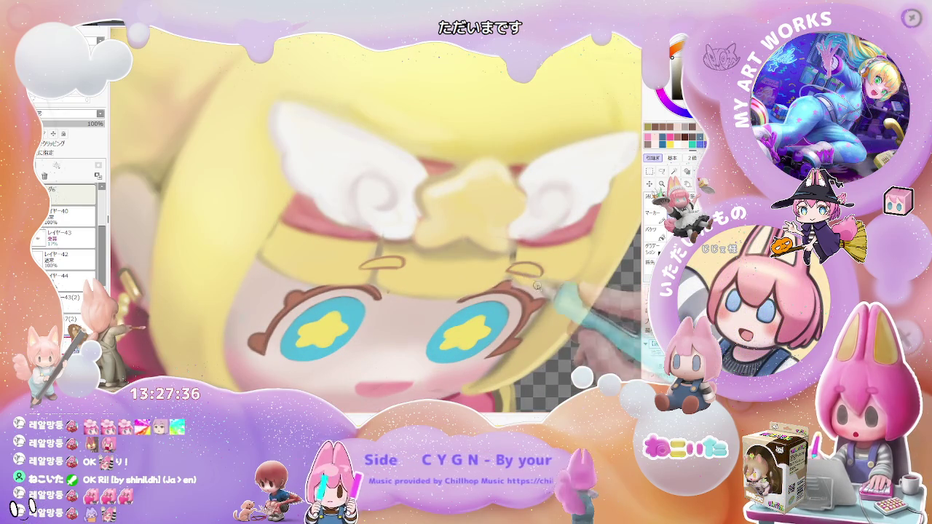
scroll(522, 287, "down", 2)
scroll(553, 282, "down", 2)
scroll(524, 302, "up", 3)
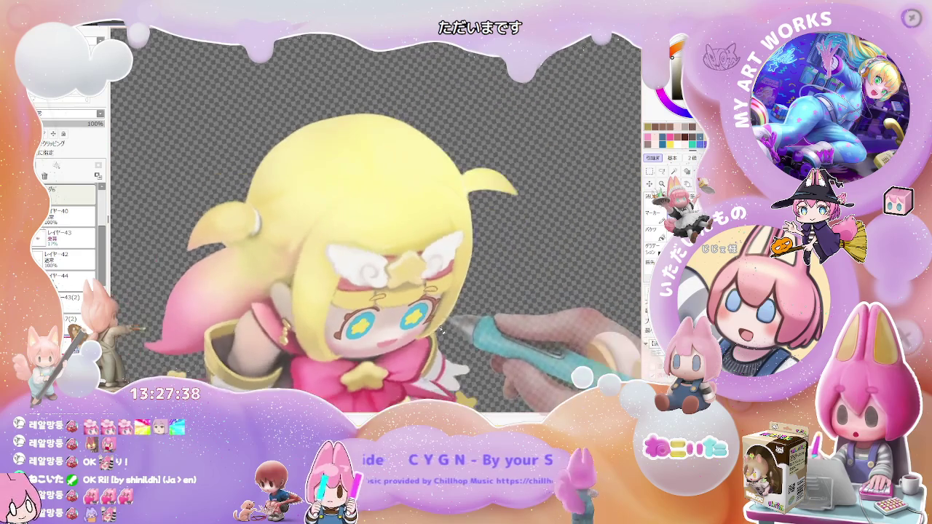
scroll(473, 305, "up", 2)
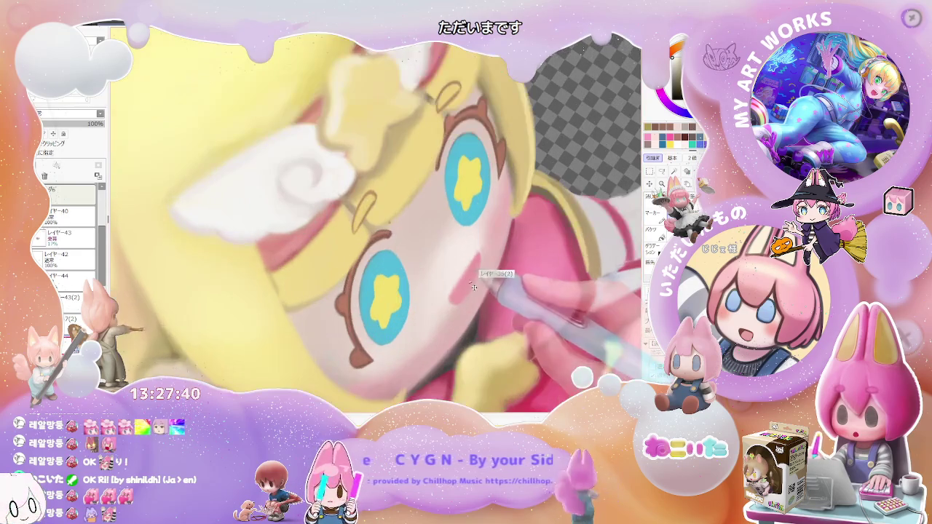
scroll(471, 293, "up", 2)
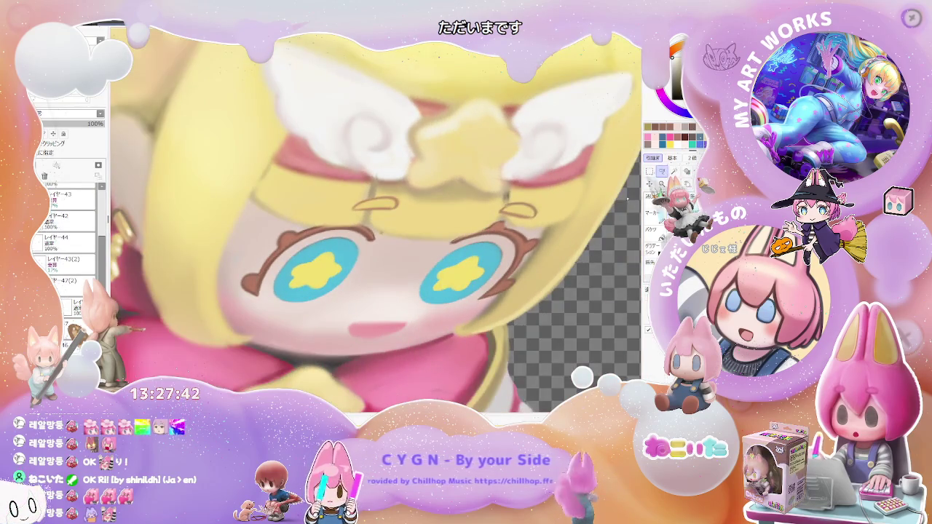
scroll(388, 326, "up", 2)
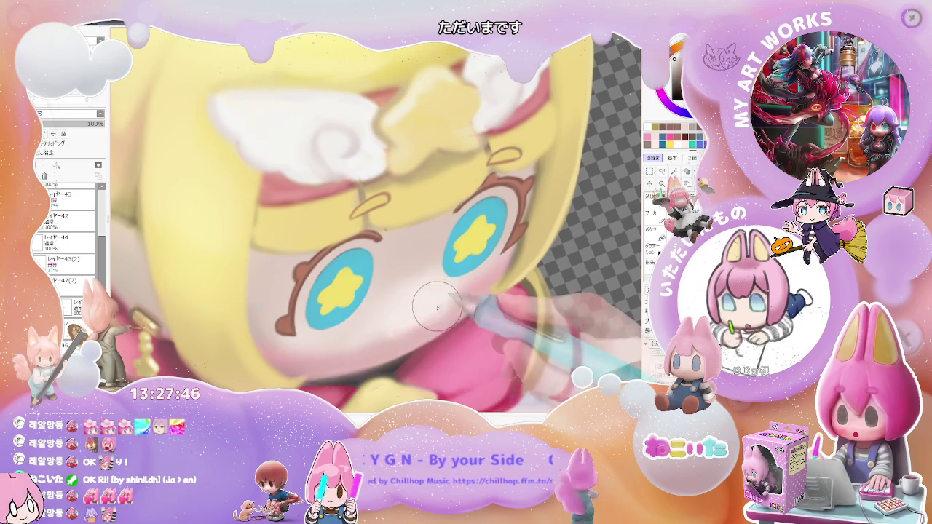
scroll(444, 305, "down", 1)
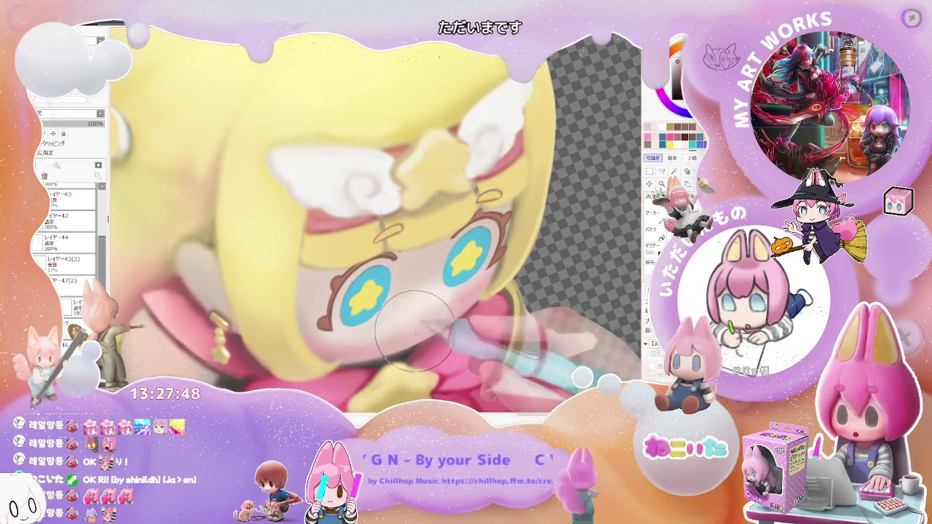
scroll(422, 327, "down", 3)
scroll(422, 328, "down", 2)
scroll(456, 308, "up", 1)
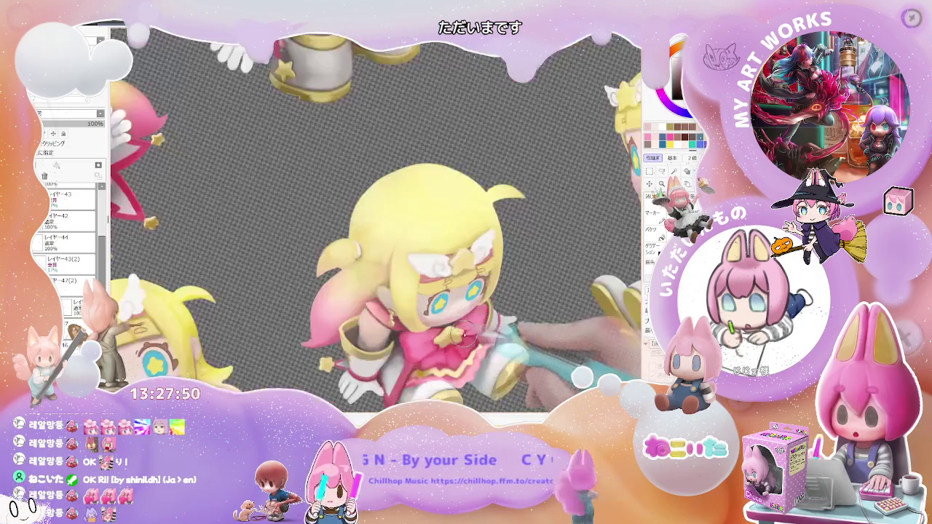
scroll(456, 307, "up", 2)
scroll(456, 307, "up", 2)
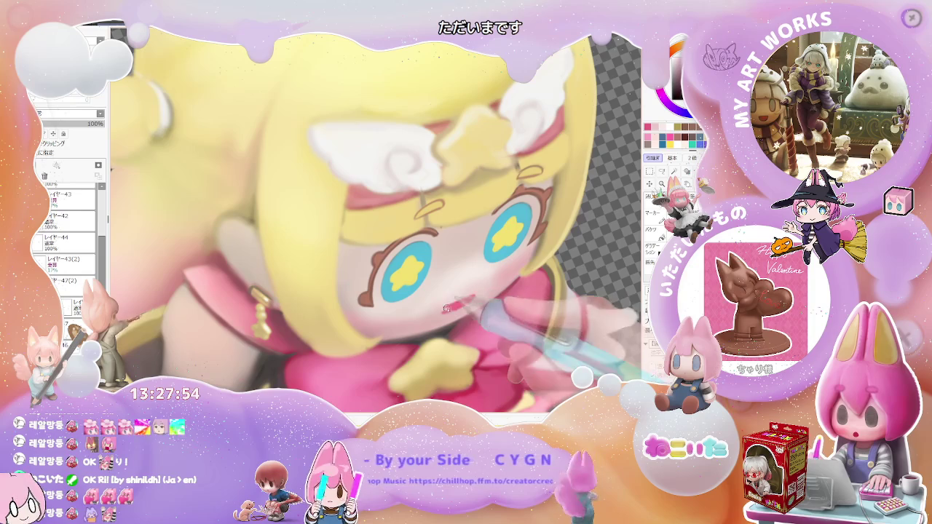
scroll(473, 296, "down", 3)
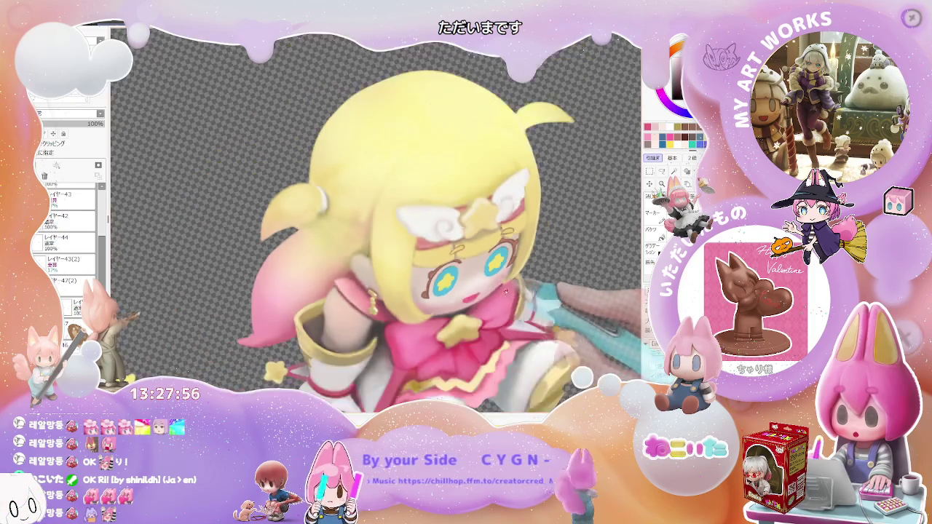
scroll(473, 296, "down", 2)
Step: Turn the view upside down, zoom in, and paint extra pink blush on the cheek
left_click_drag(473, 296, 539, 313)
scroll(436, 277, "up", 2)
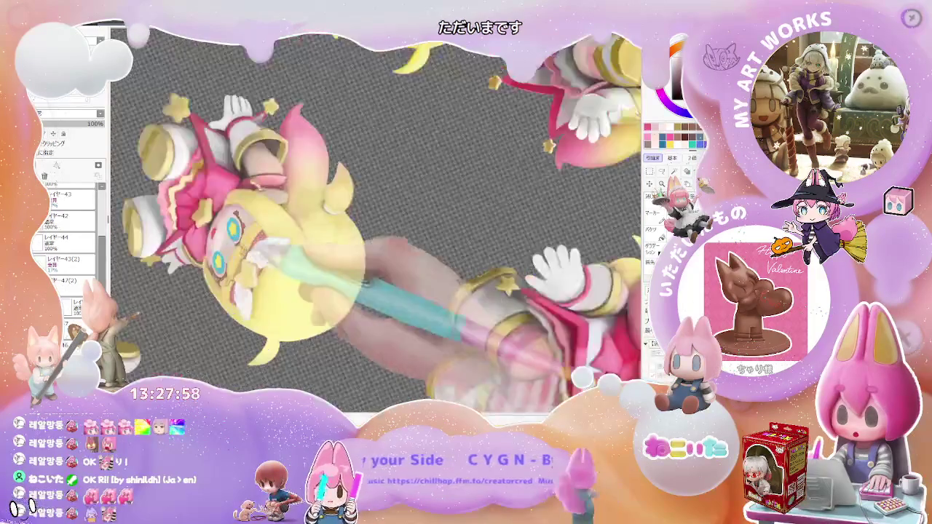
scroll(333, 238, "up", 2)
scroll(270, 211, "up", 2)
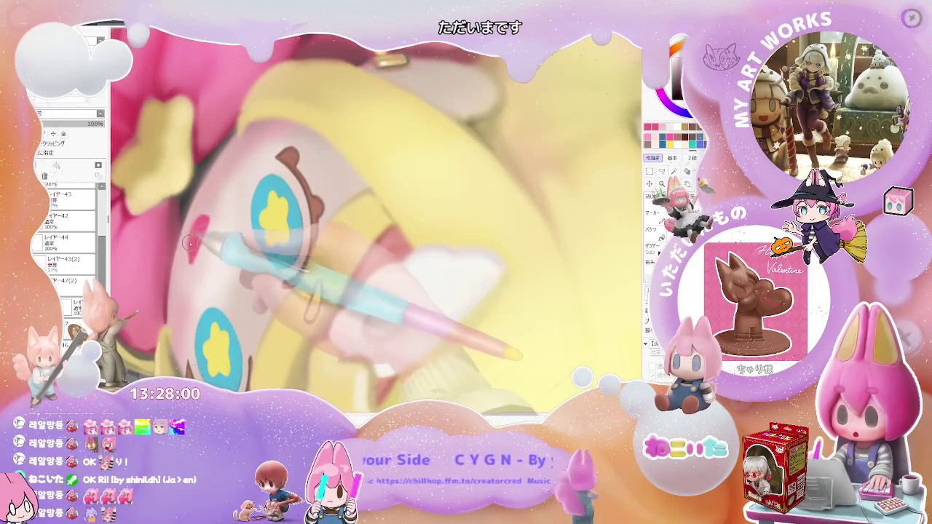
scroll(200, 236, "down", 1)
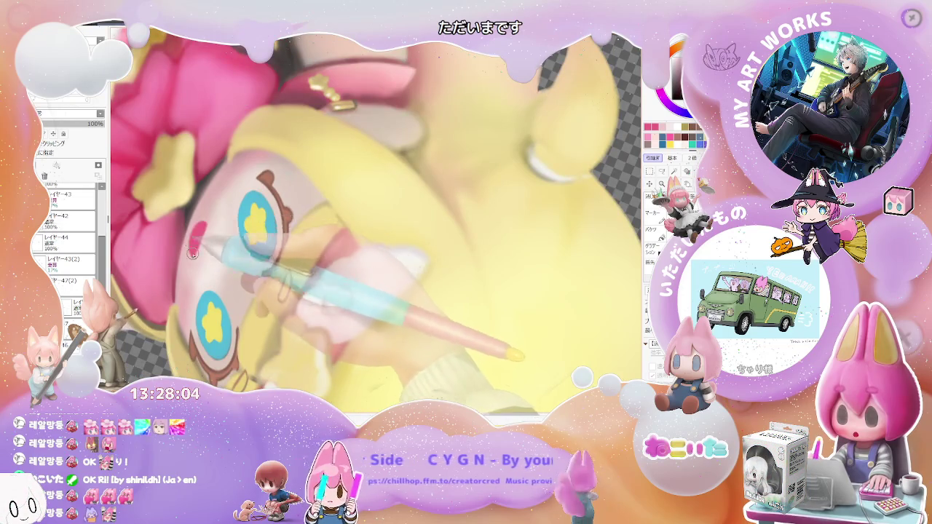
scroll(193, 248, "down", 2)
scroll(192, 247, "down", 2)
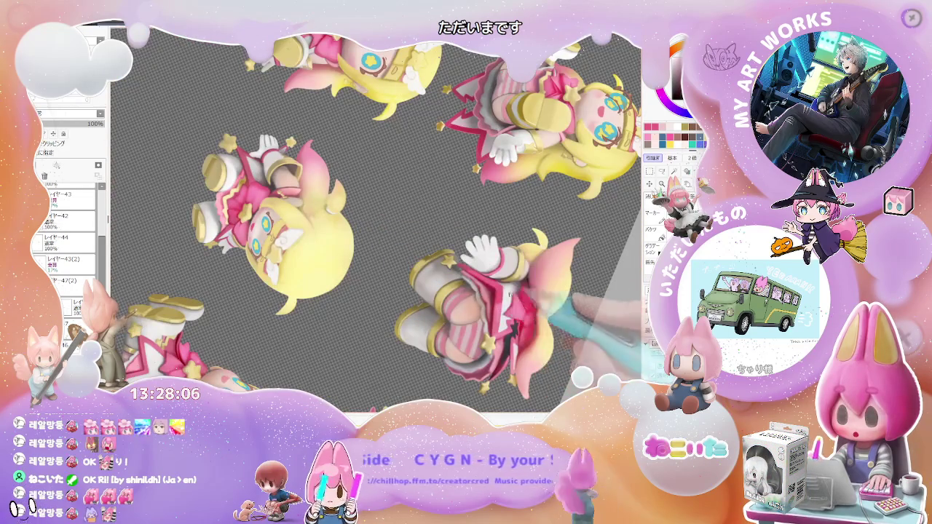
scroll(242, 238, "up", 2)
scroll(242, 238, "up", 2)
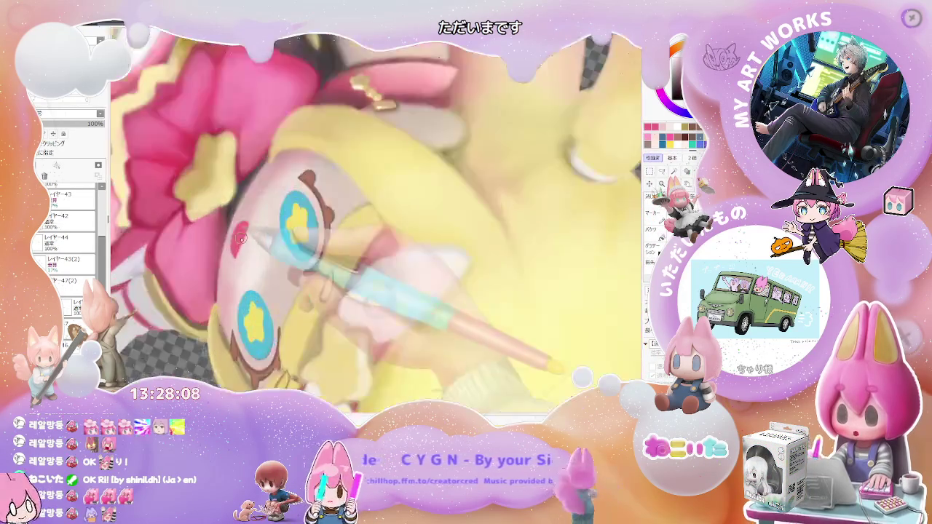
scroll(241, 239, "up", 1)
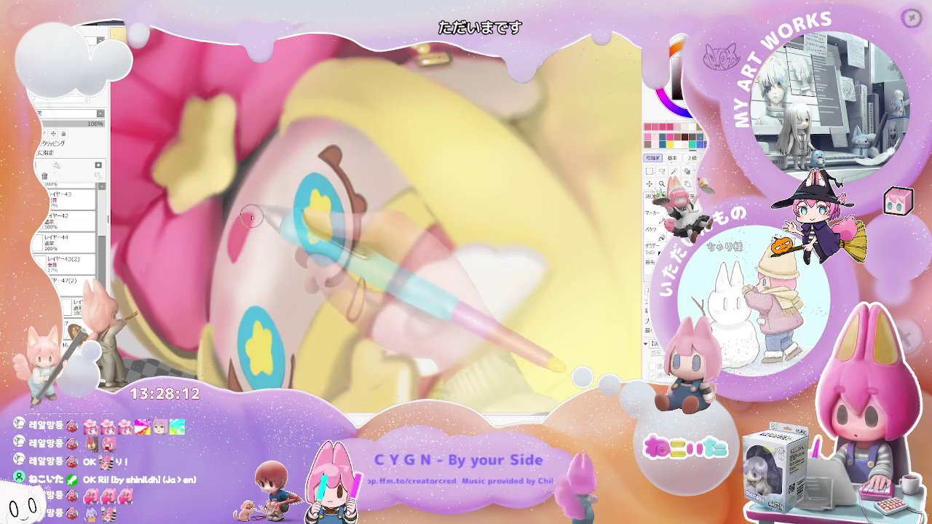
left_click_drag(235, 252, 232, 240)
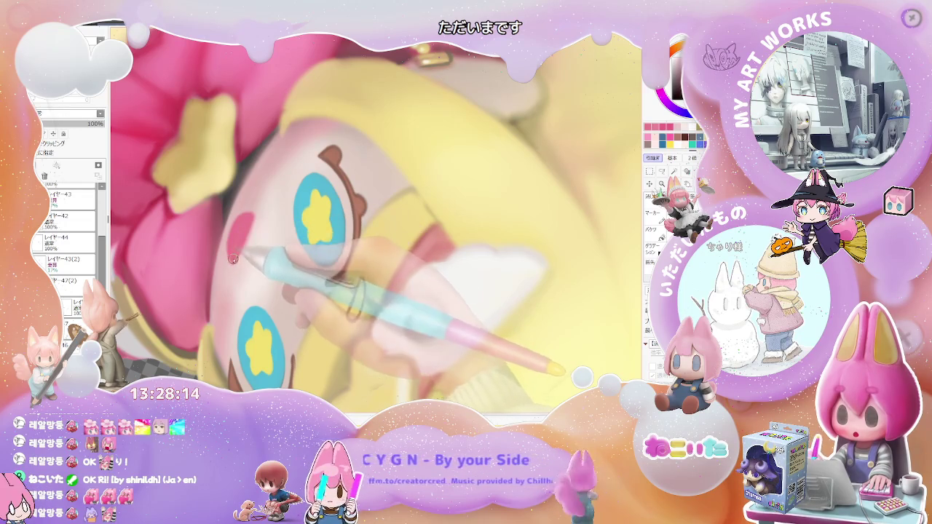
Step: Rotate the view so the poses lie sideways and zoom out to the whole sheet
scroll(238, 251, "down", 3)
scroll(509, 330, "down", 2)
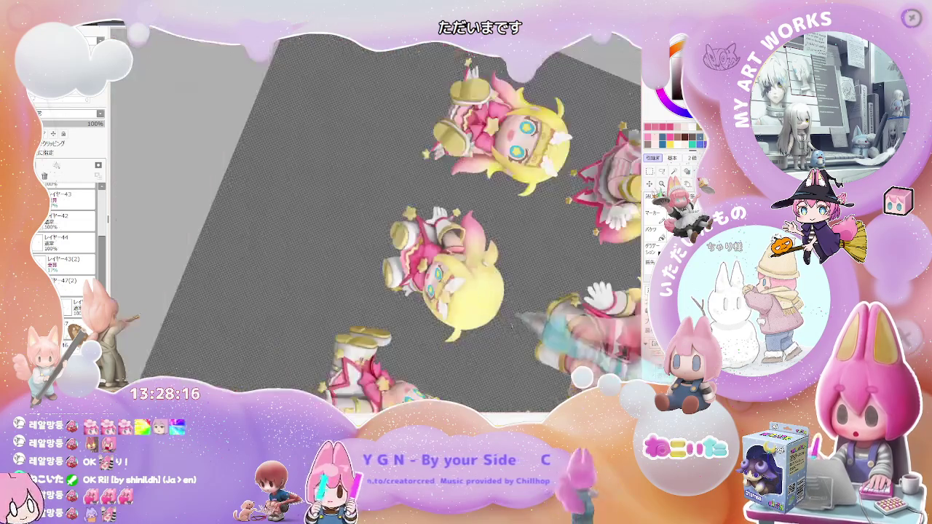
key("Delete")
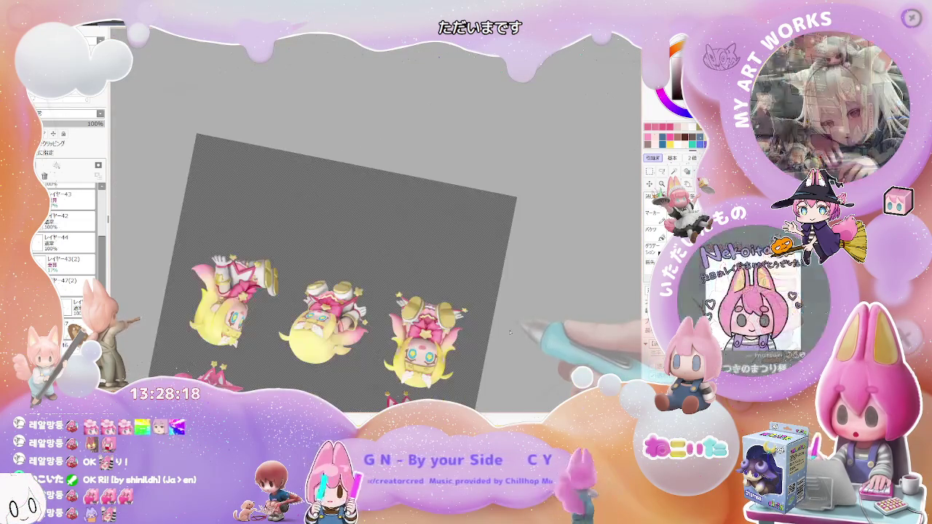
scroll(507, 334, "up", 2)
mouse_move(447, 355)
left_mouse_down()
mouse_move(460, 320)
mouse_move(474, 355)
mouse_move(482, 349)
left_mouse_up()
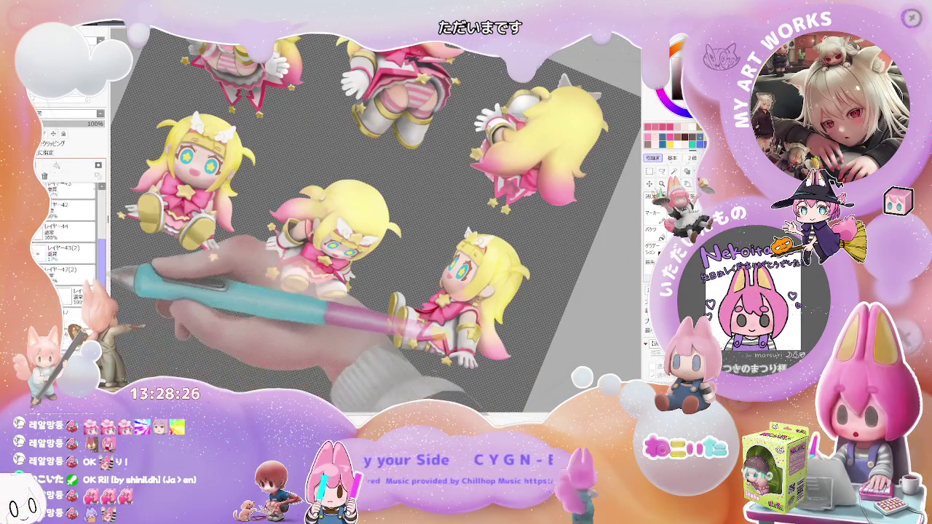
scroll(103, 273, "up", 2)
scroll(103, 273, "down", 2)
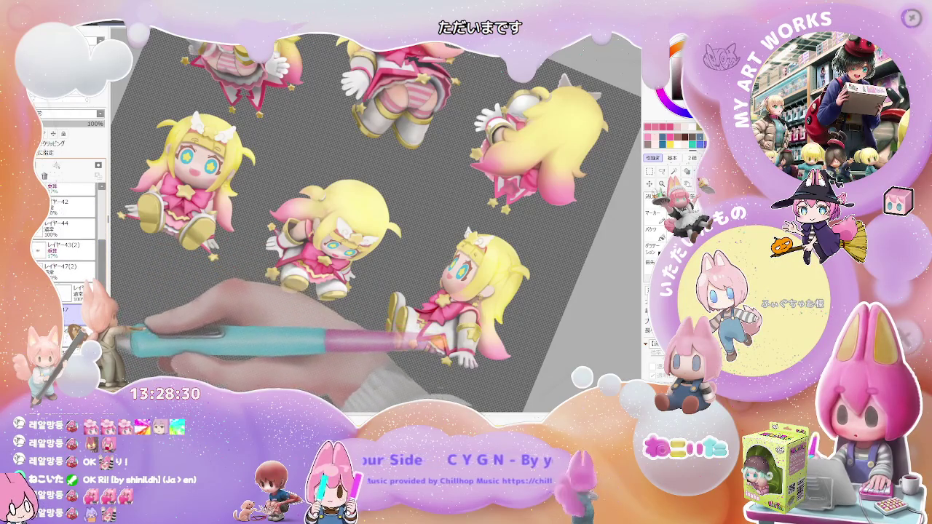
key("minus")
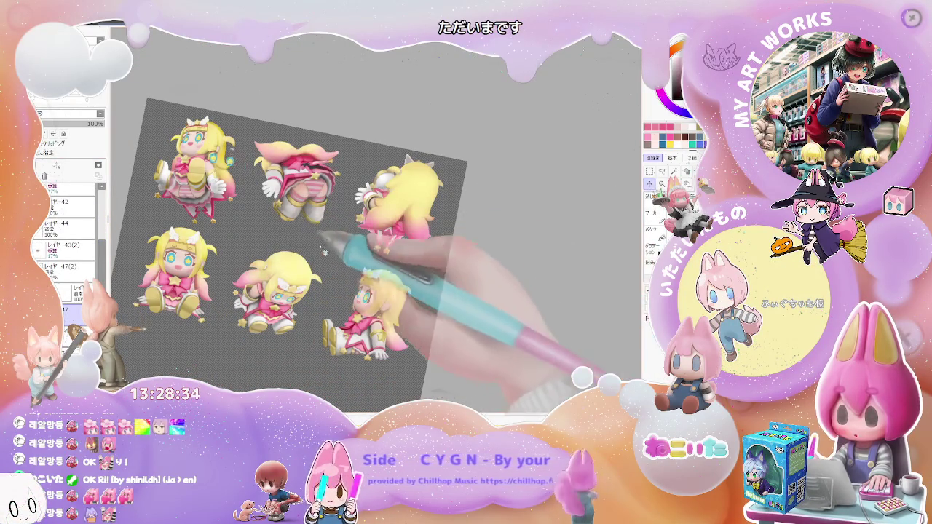
Step: Zoom in on the seated blonde character's face and rotate the eye layer clockwise to match it
key("plus")
key("plus")
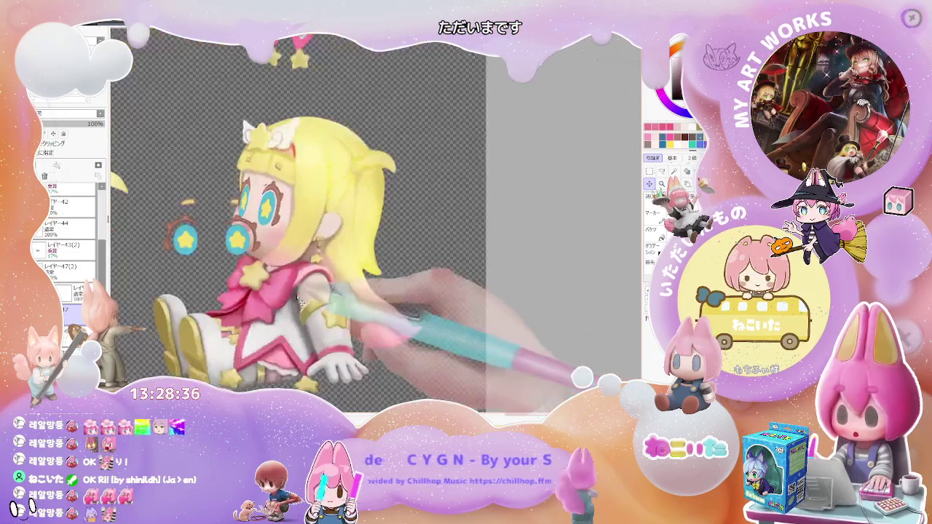
key("plus")
key("plus")
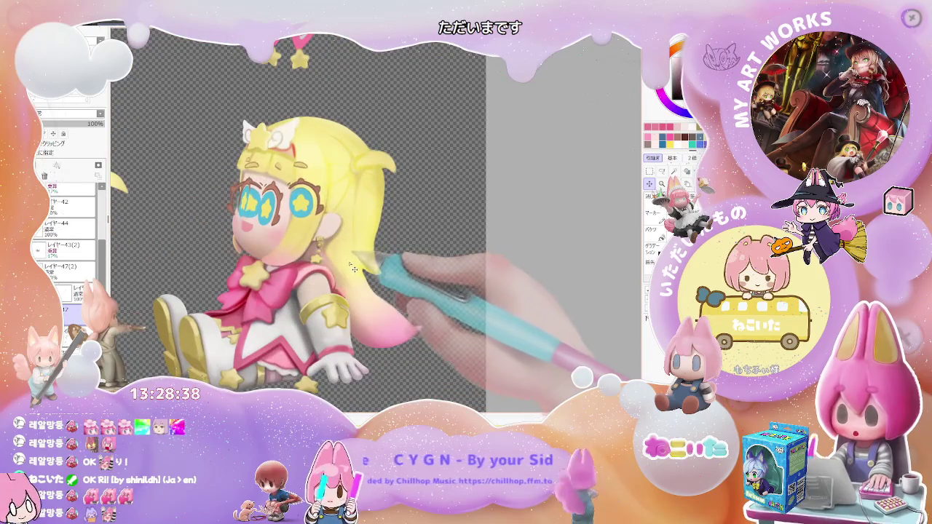
key("plus")
key("plus")
key("plus")
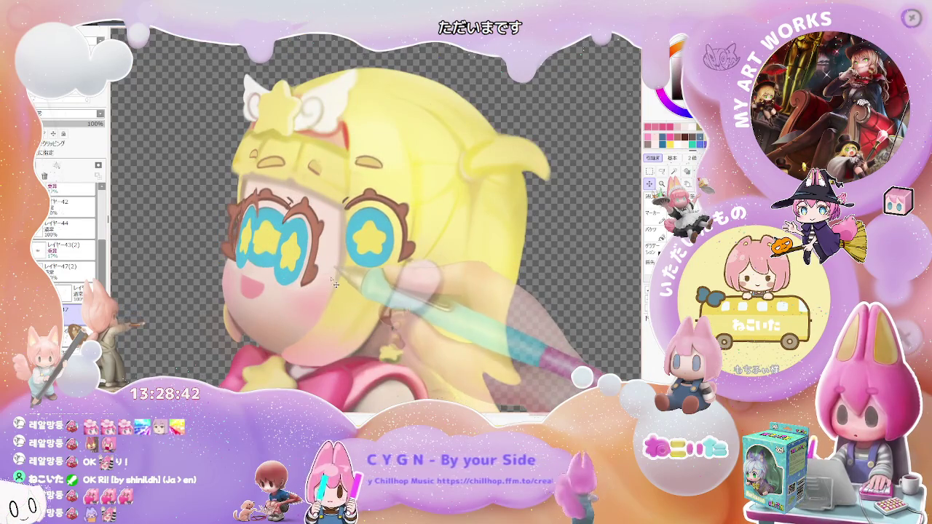
key("ctrl+t")
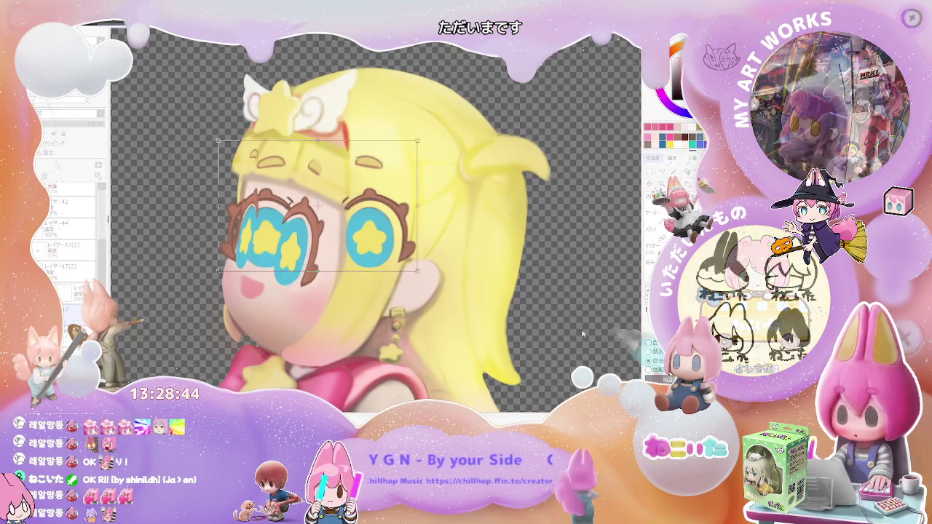
left_click_drag(329, 219, 329, 242)
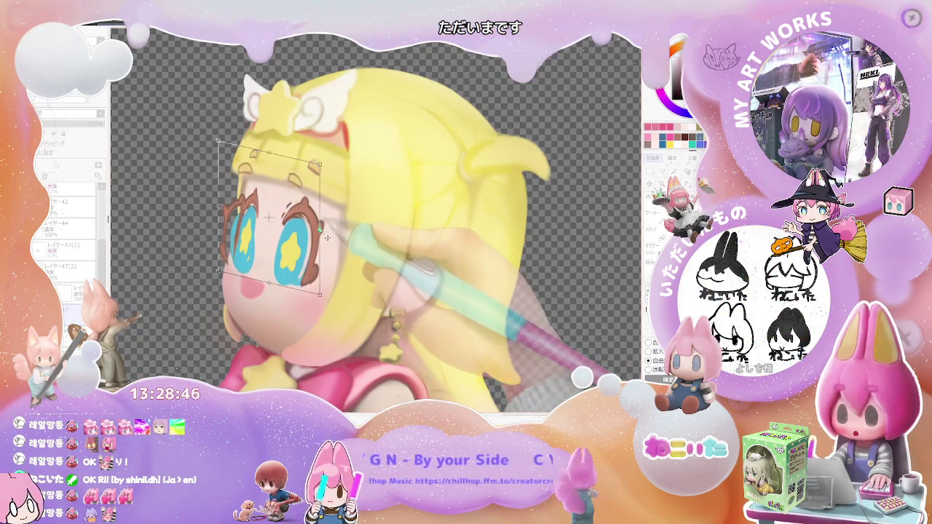
left_click_drag(320, 295, 315, 302)
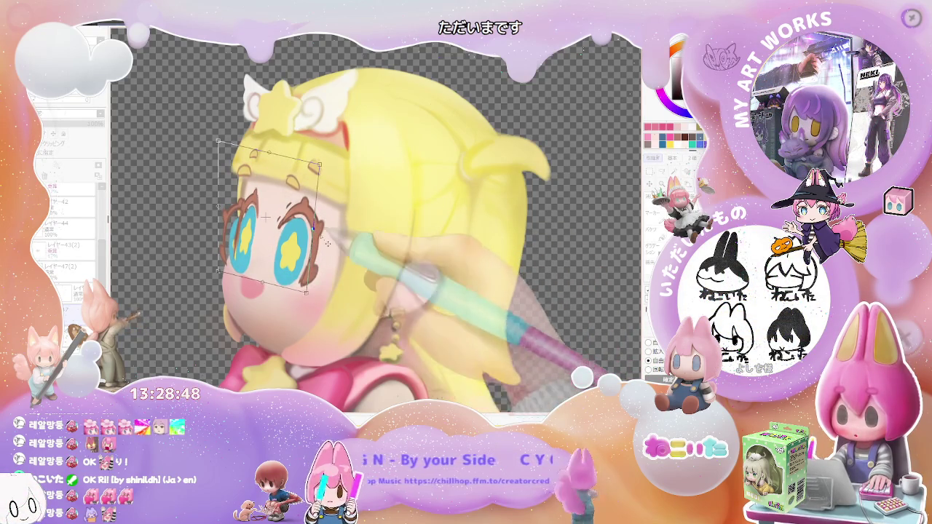
Step: Warp the eyes' corners to fit the face, raising the upper-right to reveal the eyebrows
left_click_drag(319, 166, 342, 172)
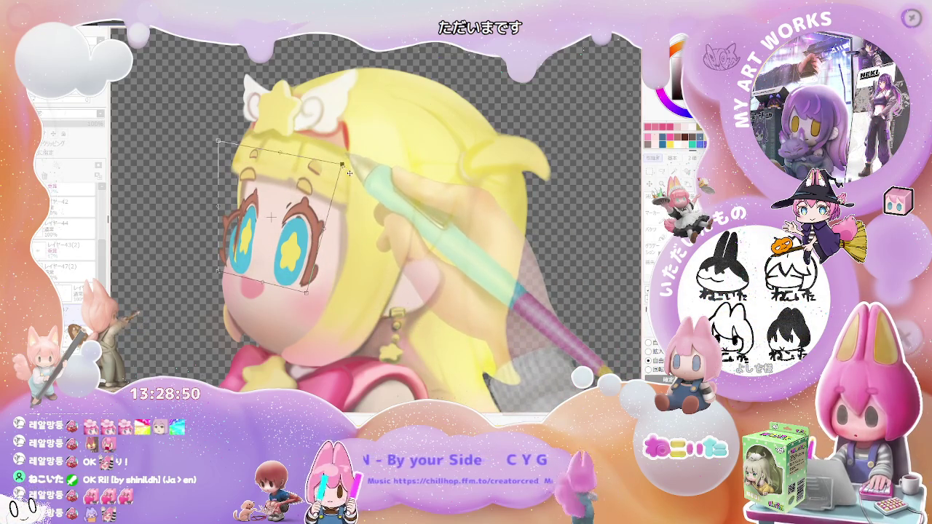
left_click_drag(329, 234, 334, 246)
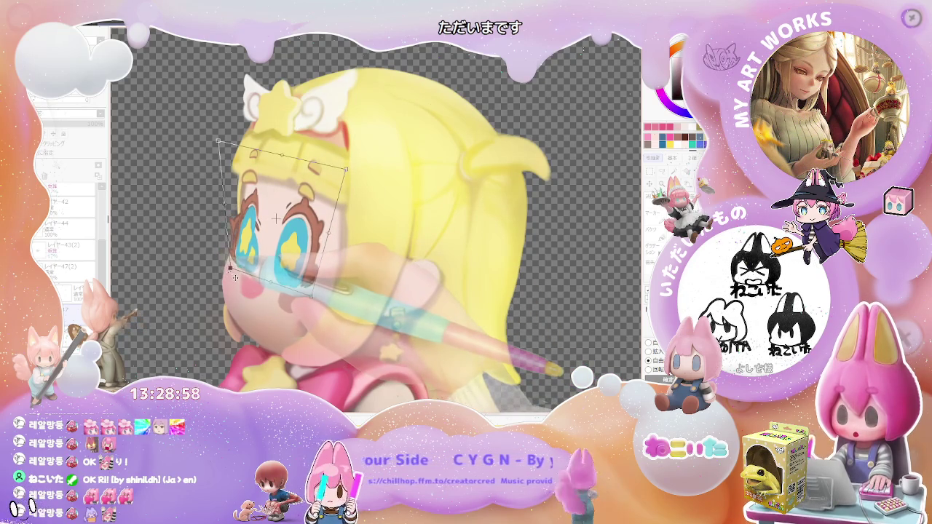
mouse_move(219, 141)
left_mouse_down()
mouse_move(240, 143)
mouse_move(245, 206)
mouse_move(233, 209)
left_mouse_up()
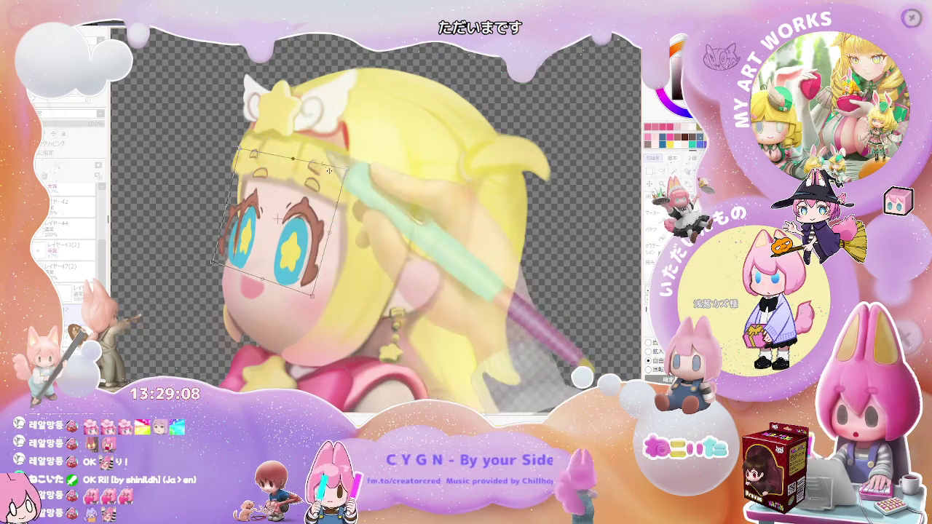
left_click_drag(346, 168, 350, 155)
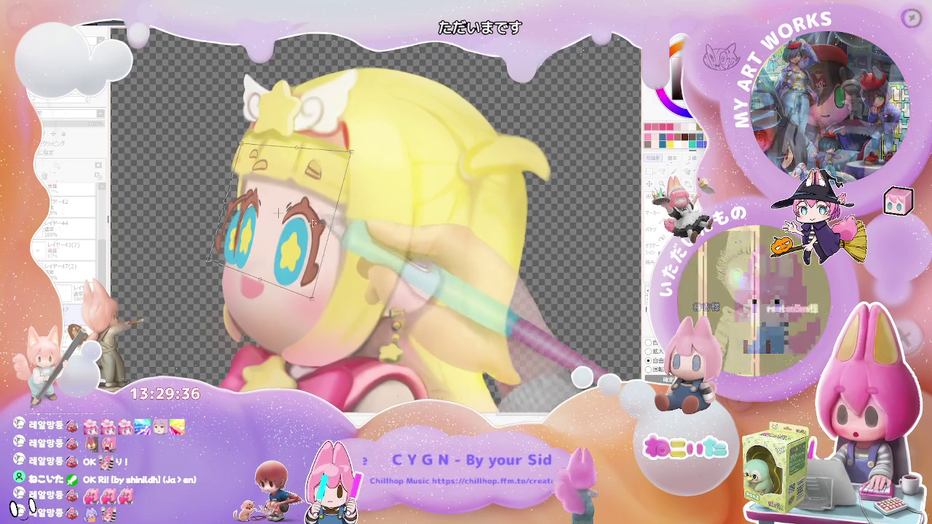
left_click_drag(226, 206, 220, 200)
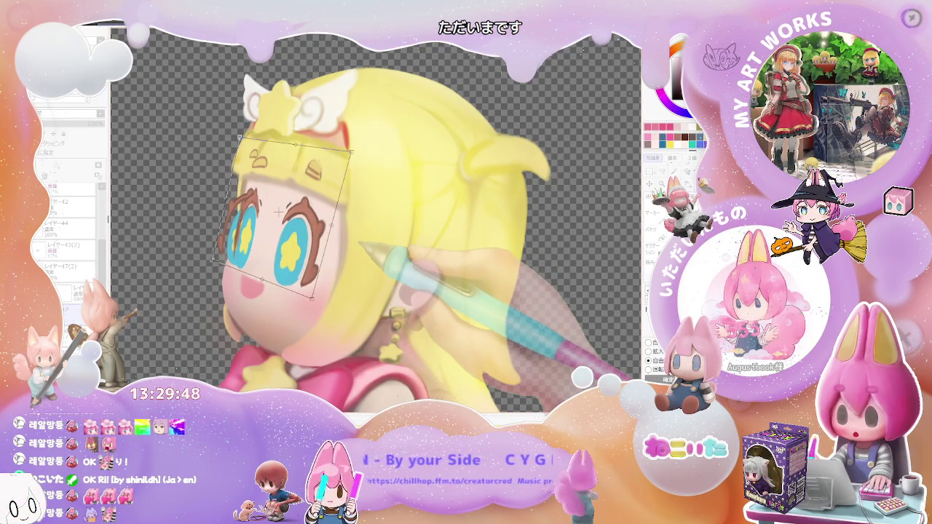
key("Return")
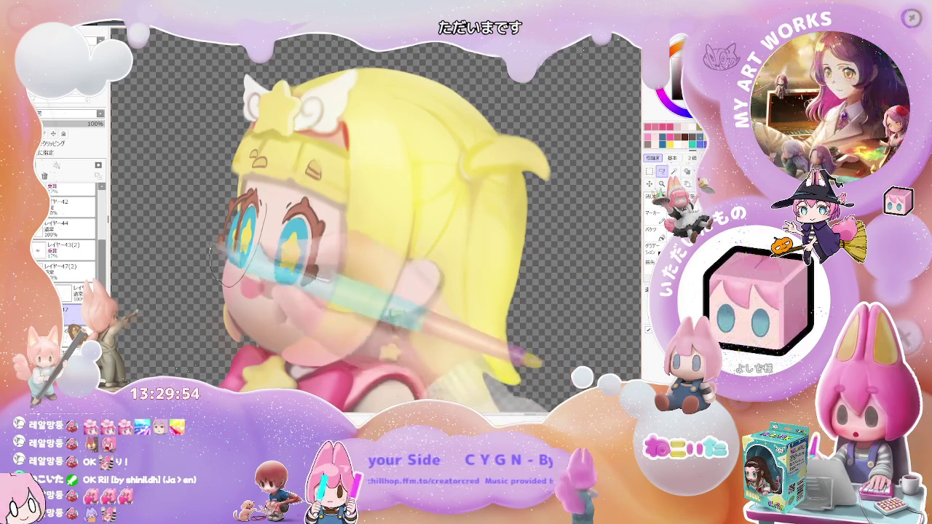
key("ctrl+t")
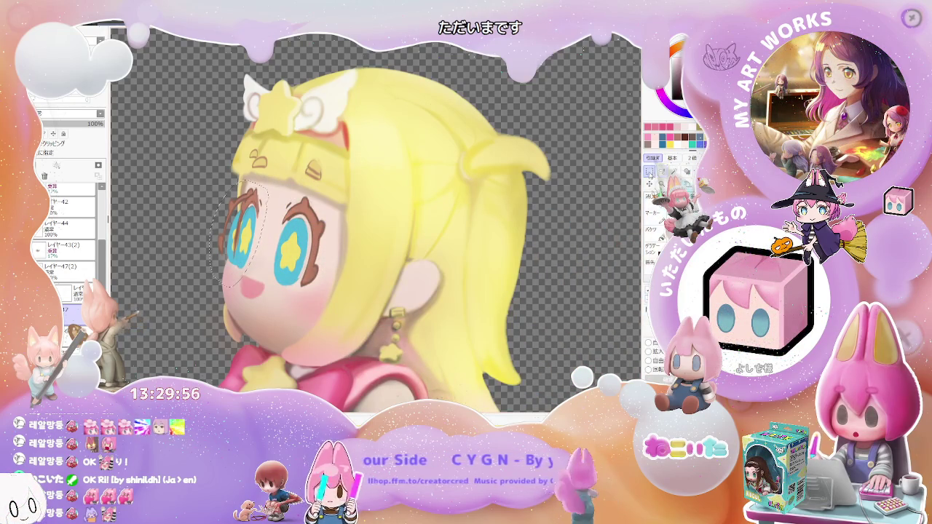
Step: Narrow the left star eye at its left edge, apply it, then deselect and re-transform it
left_click_drag(221, 231, 232, 232)
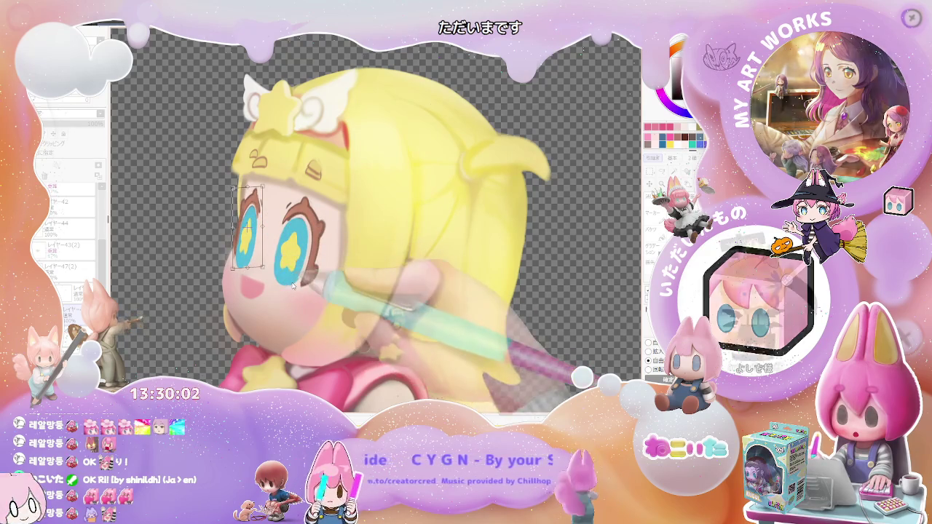
key("Return")
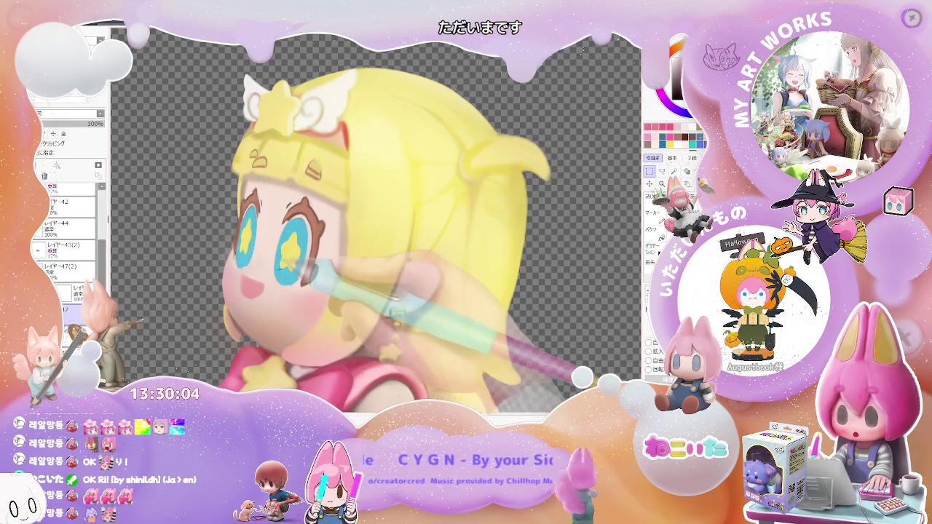
key("ctrl+d")
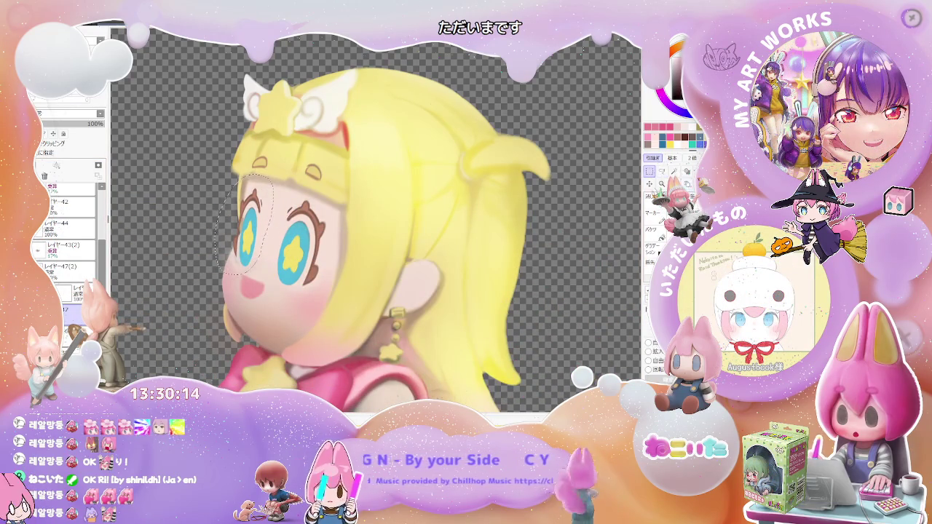
key("ctrl+t")
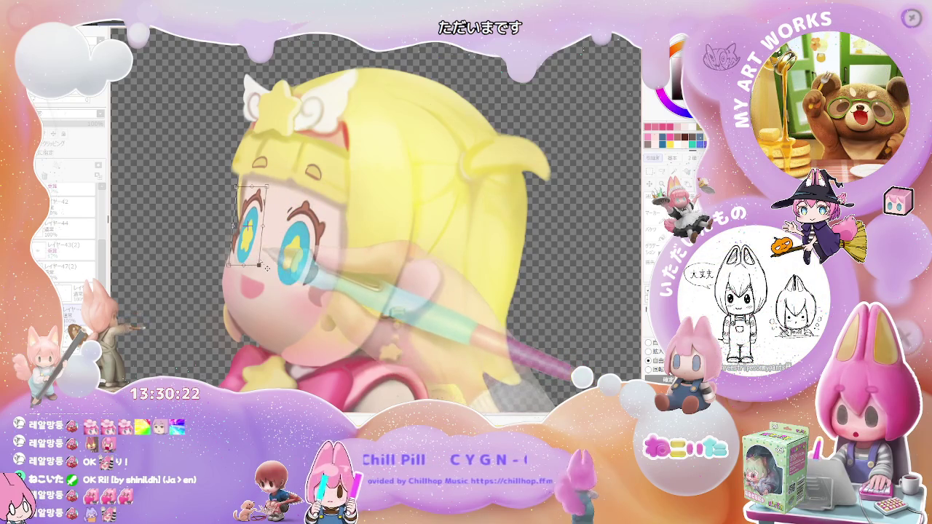
scroll(249, 274, "down", 1)
scroll(328, 291, "down", 1)
scroll(433, 315, "down", 1)
Step: Tilt and zoom the canvas view around the seated character's right eye
key("End")
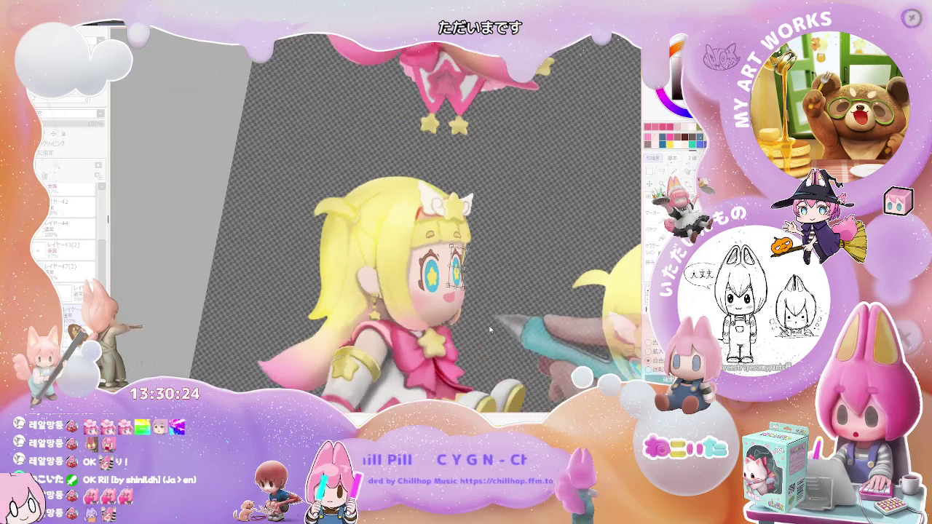
scroll(378, 219, "up", 2)
scroll(325, 236, "up", 2)
scroll(320, 218, "up", 1)
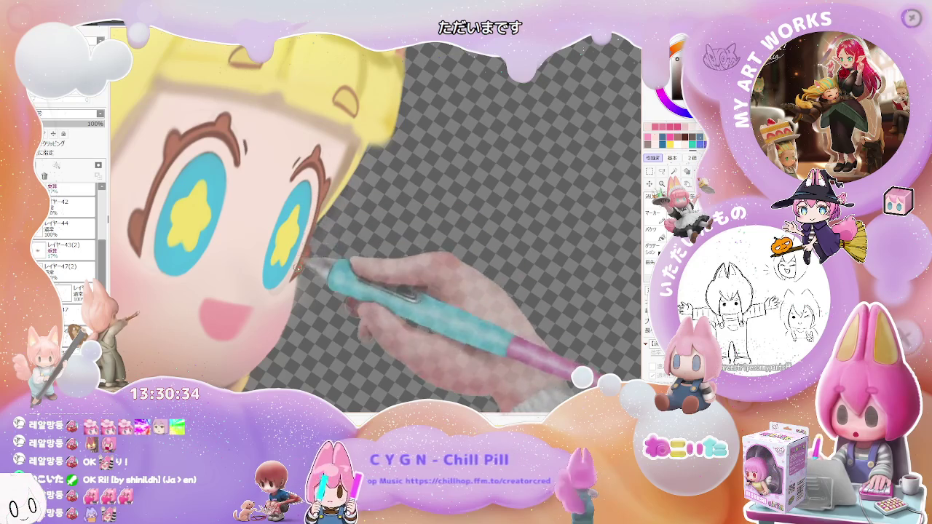
scroll(306, 235, "down", 1)
scroll(342, 238, "down", 3)
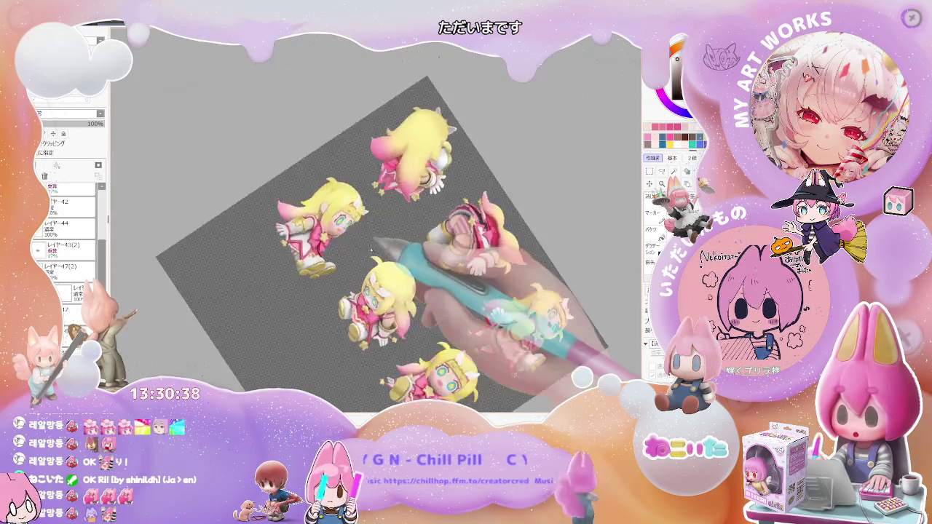
scroll(374, 243, "up", 2)
scroll(360, 213, "up", 2)
scroll(334, 233, "up", 1)
scroll(307, 261, "up", 1)
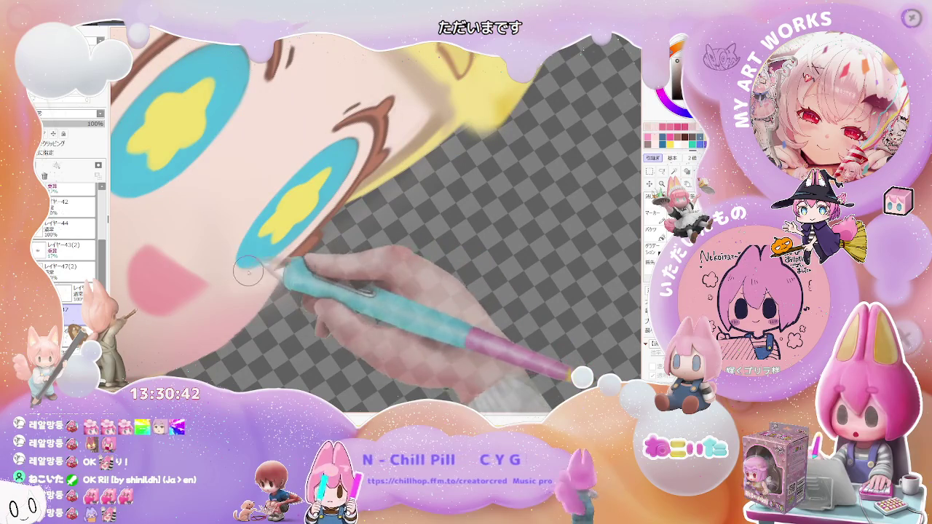
scroll(262, 271, "down", 1)
scroll(291, 273, "down", 1)
scroll(327, 274, "down", 1)
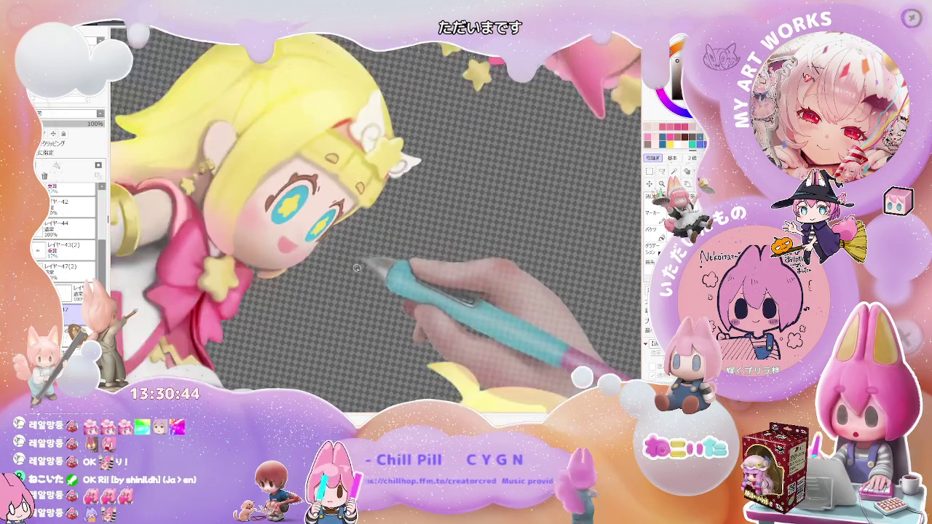
scroll(364, 275, "down", 1)
scroll(363, 275, "down", 1)
key("Delete")
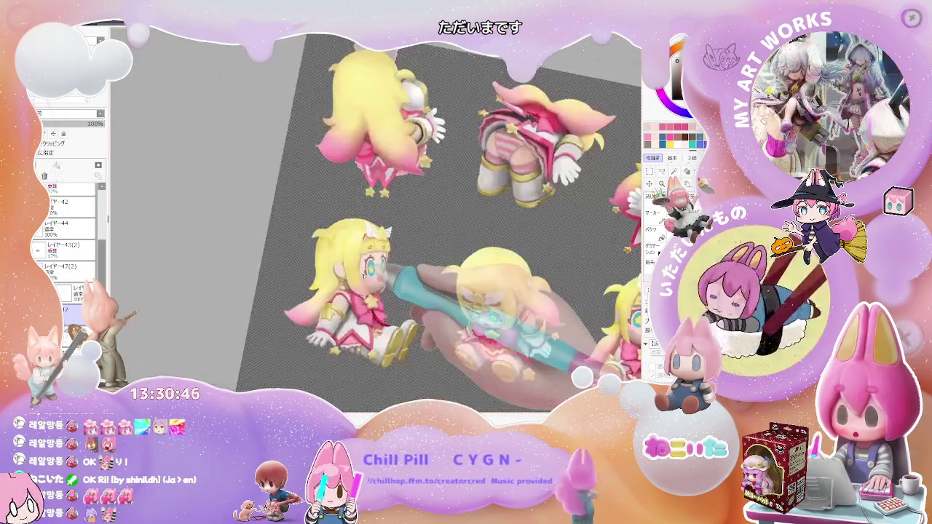
key("Delete")
key("Delete")
key("ctrl+minus")
Step: Paint a larger yellow star in the right eye, then turn the view nearly upright
scroll(363, 276, "up", 2)
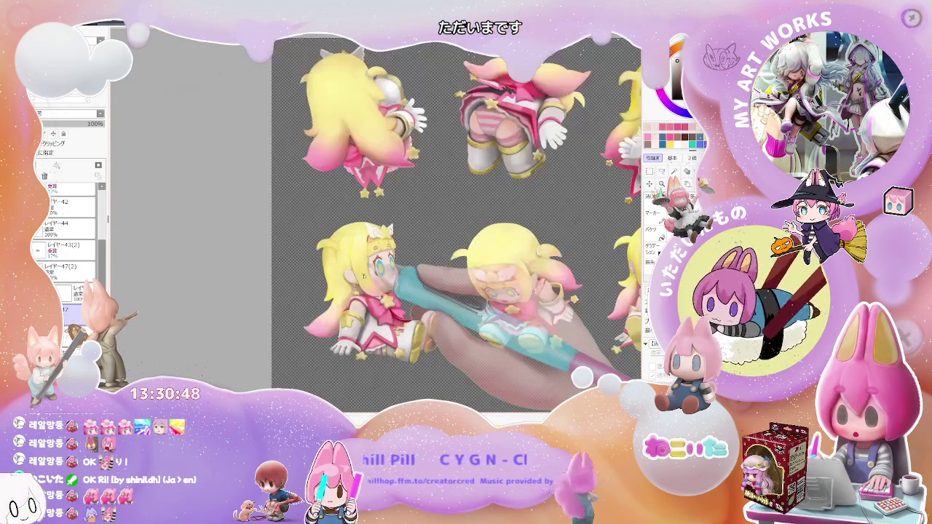
key("End")
key("End")
key("End")
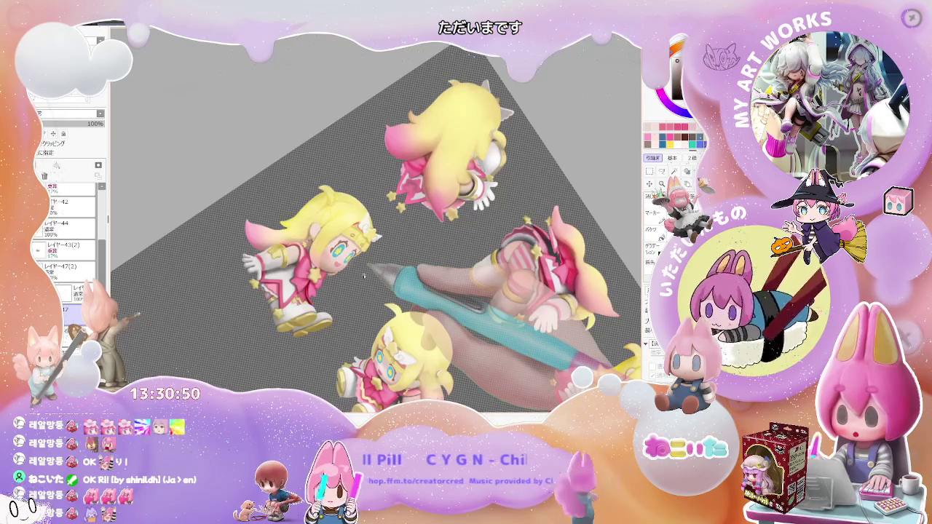
scroll(364, 276, "up", 3)
scroll(364, 275, "up", 2)
scroll(364, 276, "up", 1)
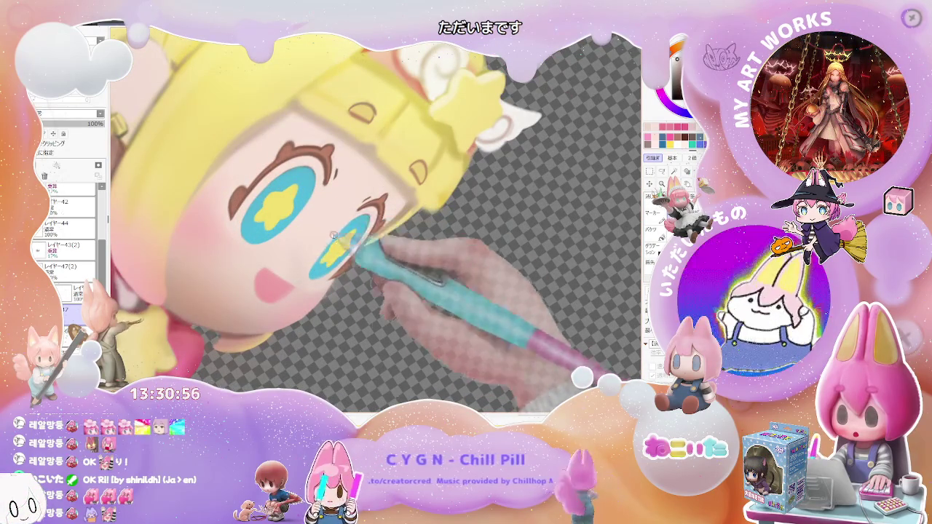
left_click_drag(323, 248, 316, 259)
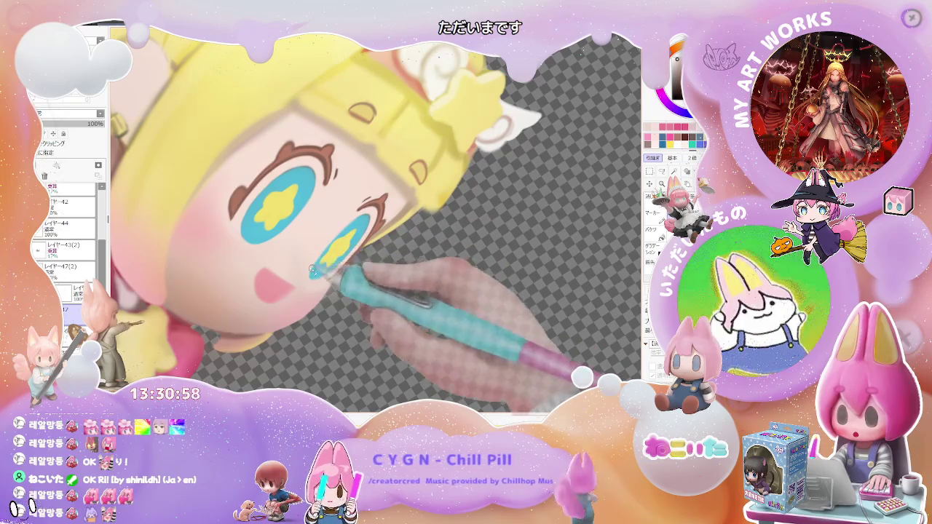
scroll(307, 275, "down", 5)
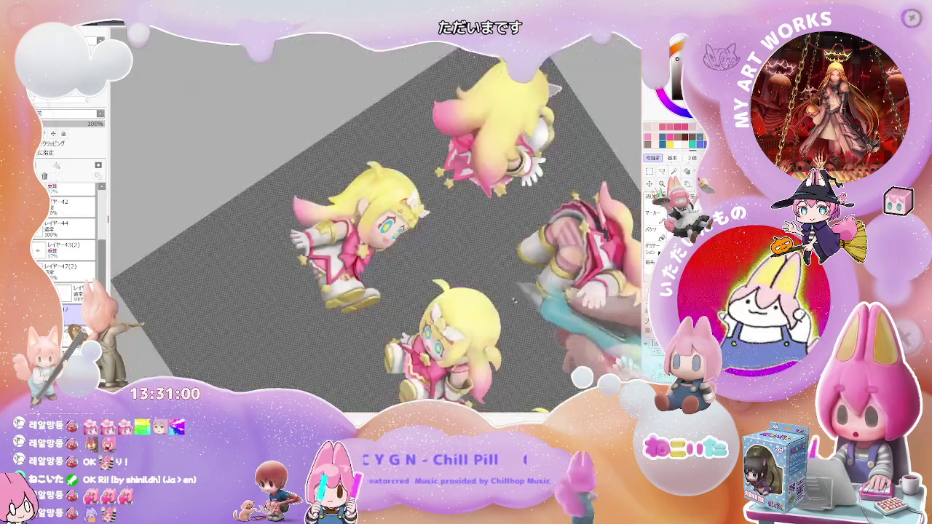
mouse_move(529, 313)
left_mouse_down()
mouse_move(390, 370)
mouse_move(444, 360)
left_mouse_up()
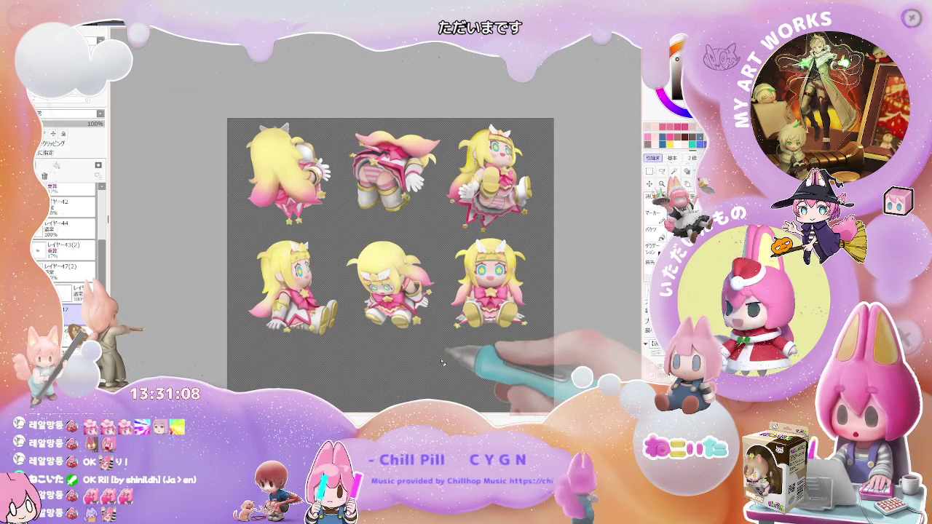
Step: Switch to layer レイヤー35(2) and raise the brush size to about 73
scroll(476, 262, "up", 5)
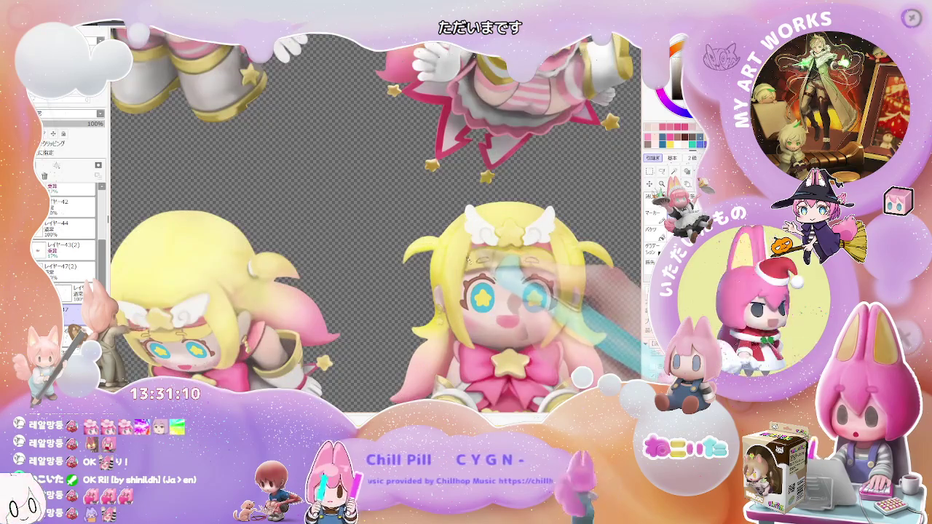
scroll(375, 218, "down", 5)
scroll(196, 259, "up", 5)
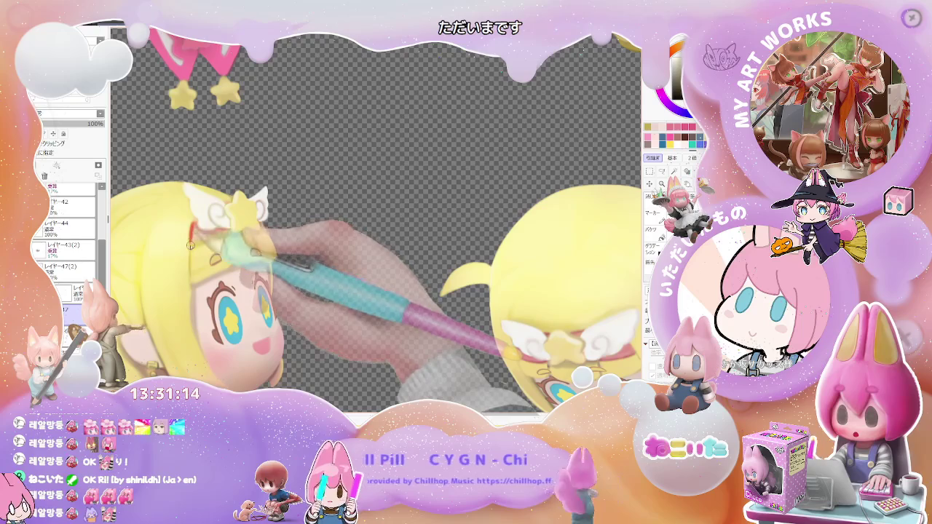
left_click(195, 268, "ctrl+shift")
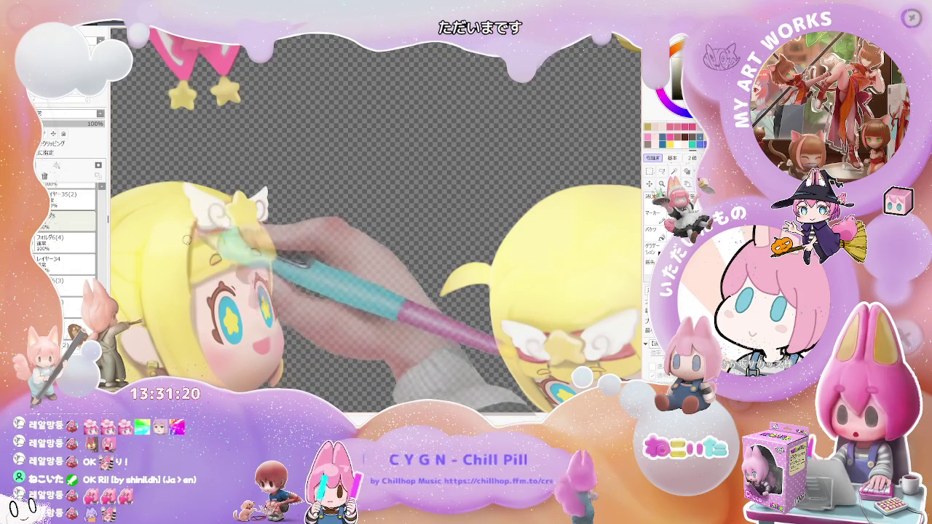
left_click_drag(190, 227, 197, 237)
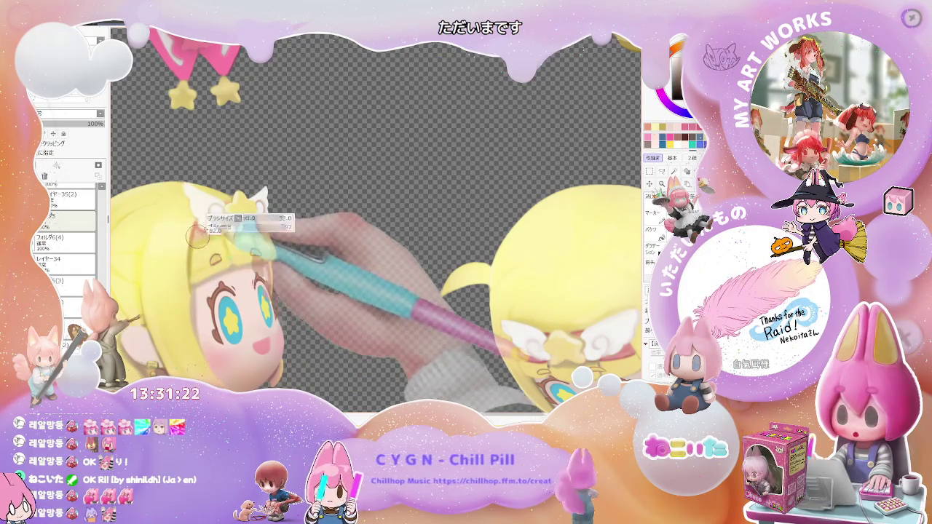
Step: Zoom out to all six figures, mirror the view to check them, and reset rotation upright
key("ctrl+minus")
key("ctrl+minus")
key("ctrl+minus")
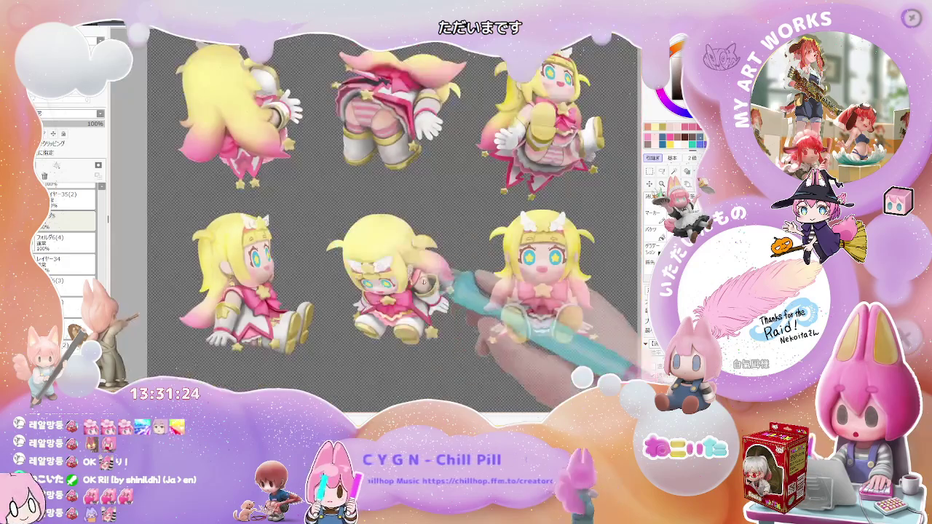
key("ctrl+plus")
key("ctrl+plus")
key("ctrl+plus")
key("ctrl+plus")
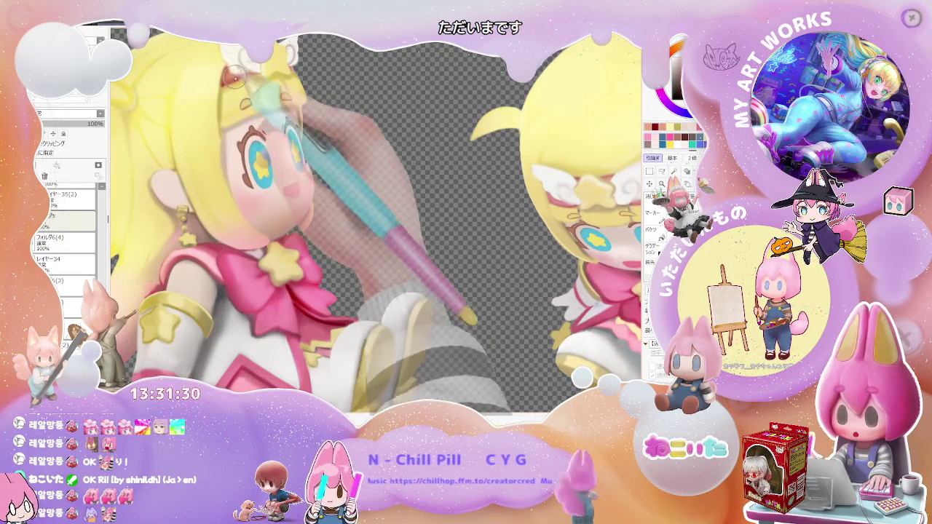
key("ctrl+minus")
key("ctrl+minus")
key("ctrl+minus")
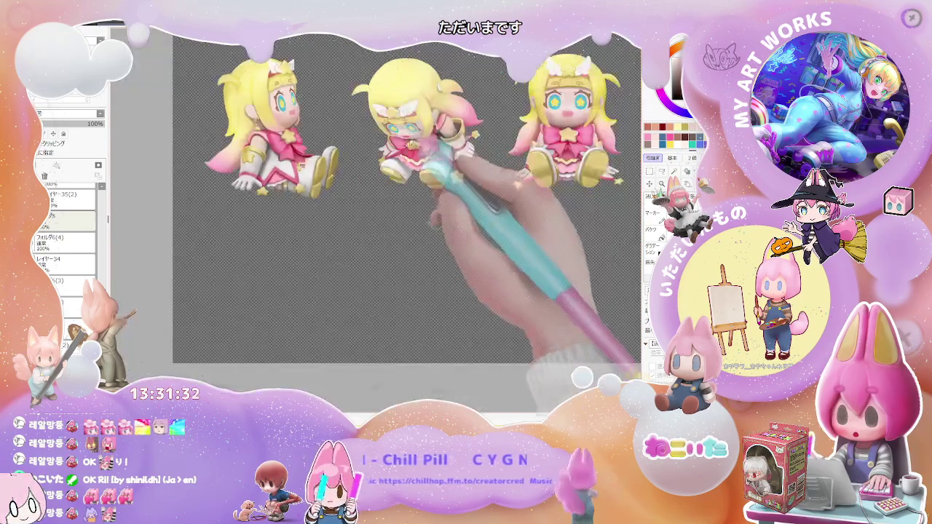
key("ctrl+minus")
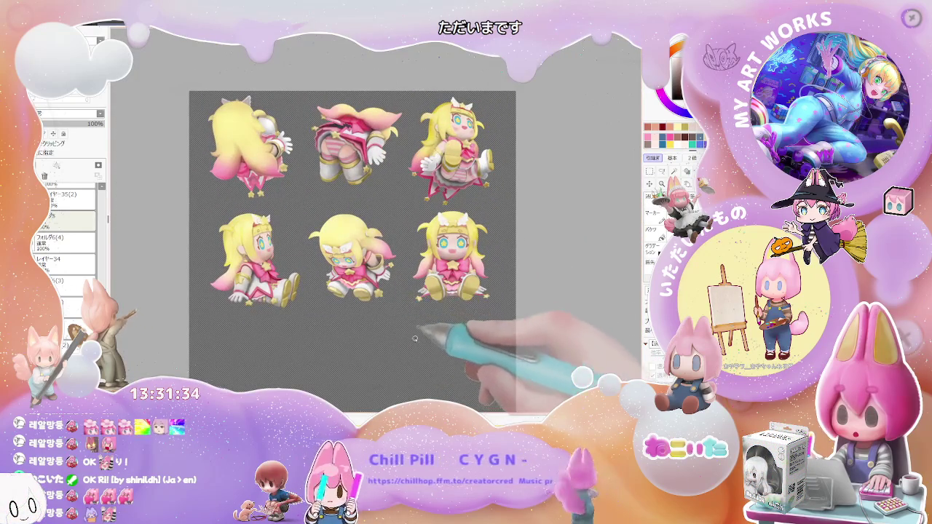
key("ctrl+minus")
key("h")
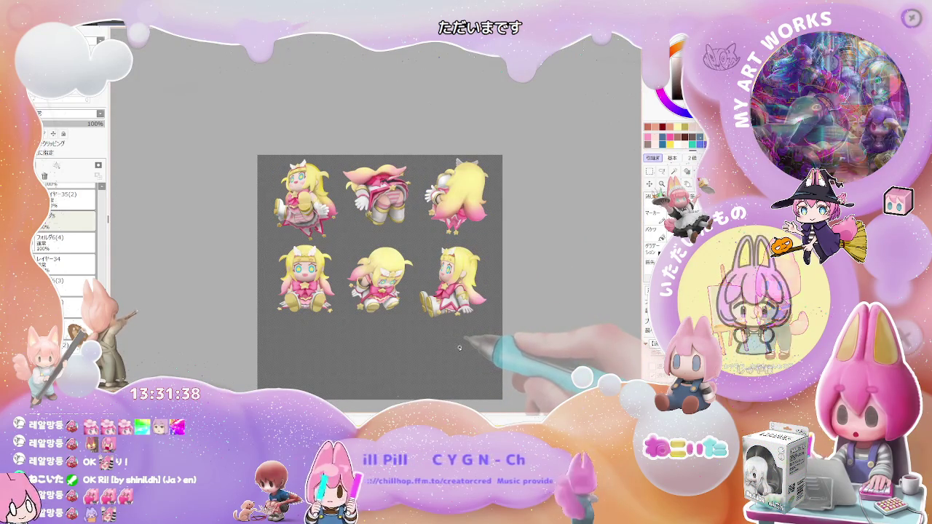
key("End")
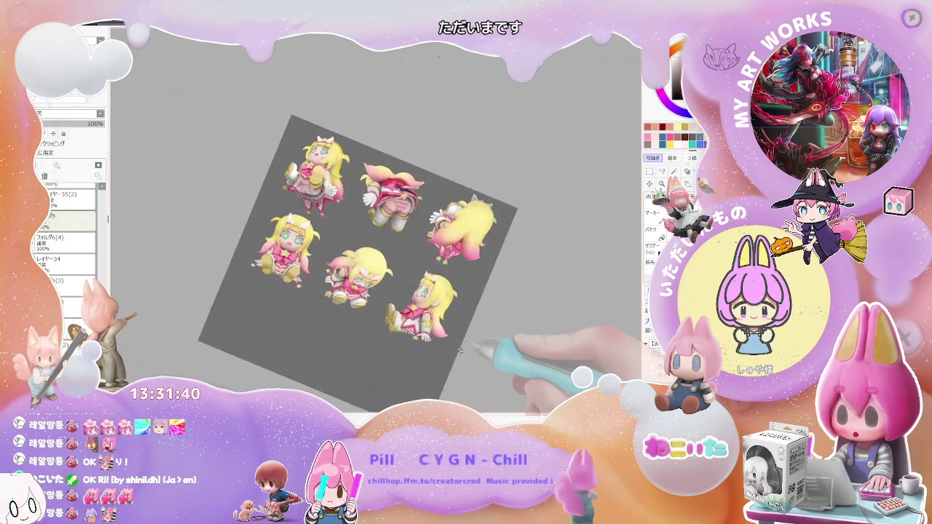
scroll(458, 351, "up", 1)
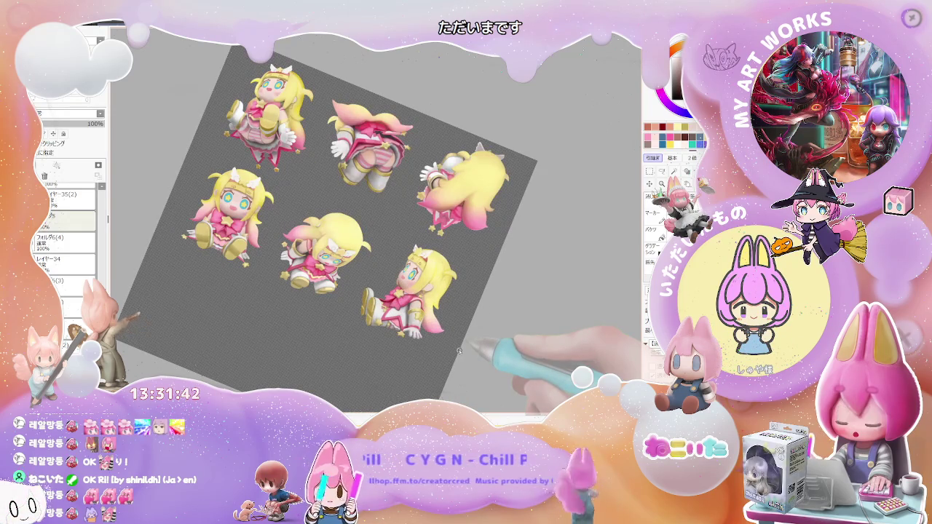
scroll(458, 351, "up", 1)
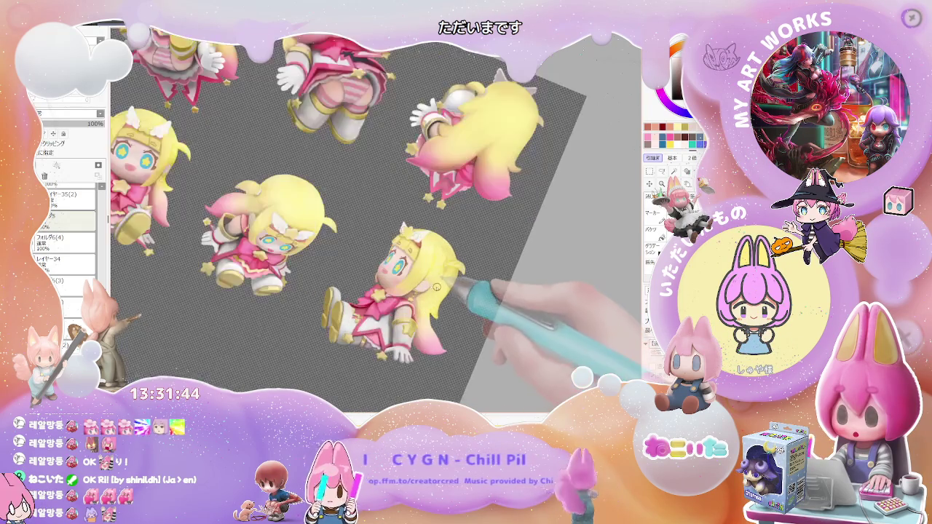
key("Home")
Step: Zoom in on the top-middle back-view figure, adjusting the view tilt along the way
scroll(463, 285, "up", 1)
scroll(463, 286, "up", 1)
scroll(465, 291, "down", 1)
scroll(470, 302, "down", 2)
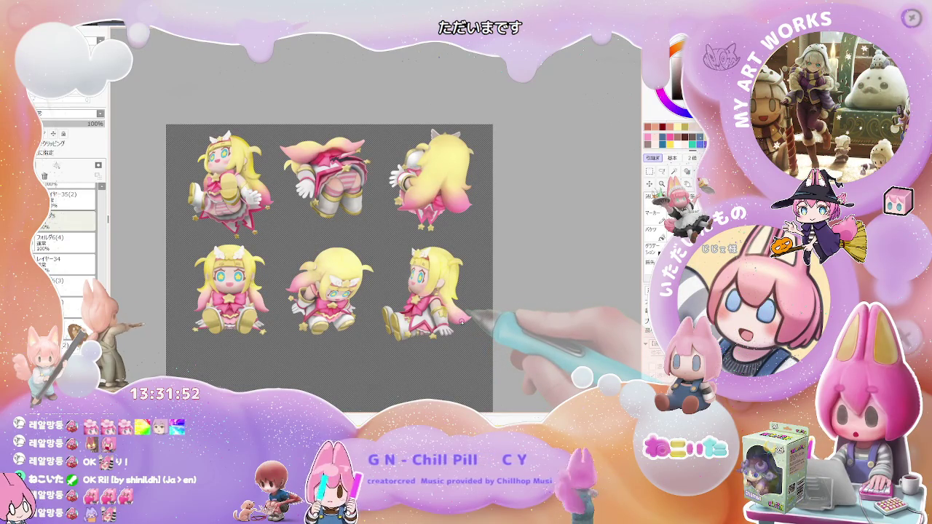
key("Delete")
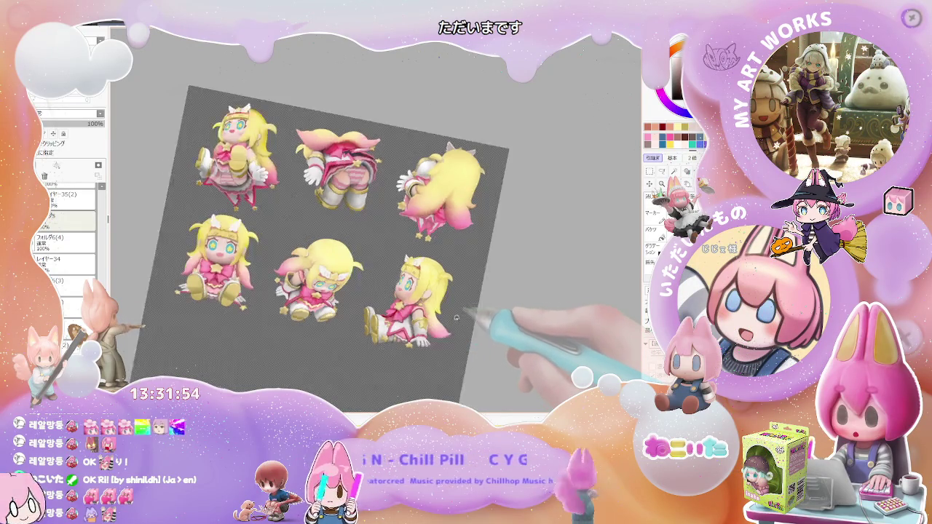
scroll(437, 305, "up", 2)
scroll(422, 284, "up", 1)
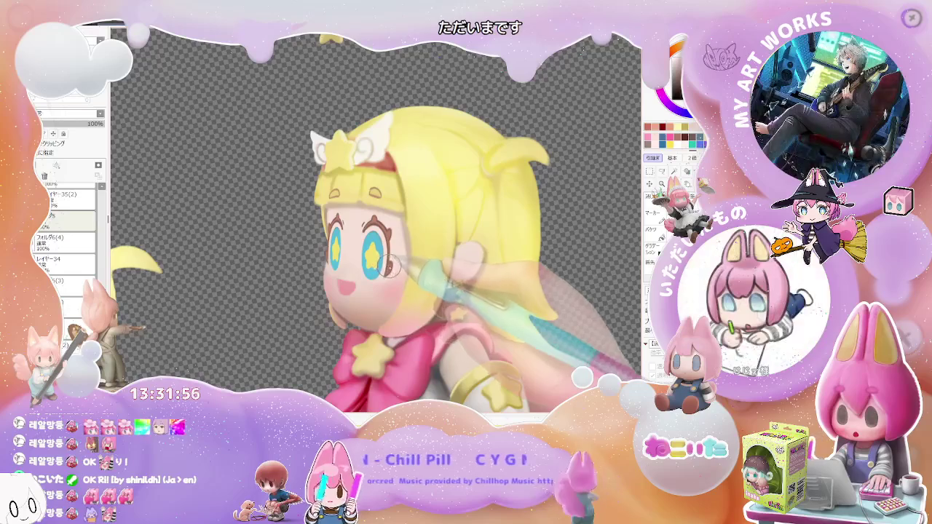
scroll(385, 266, "down", 2)
scroll(393, 267, "down", 2)
key("End")
scroll(401, 268, "down", 2)
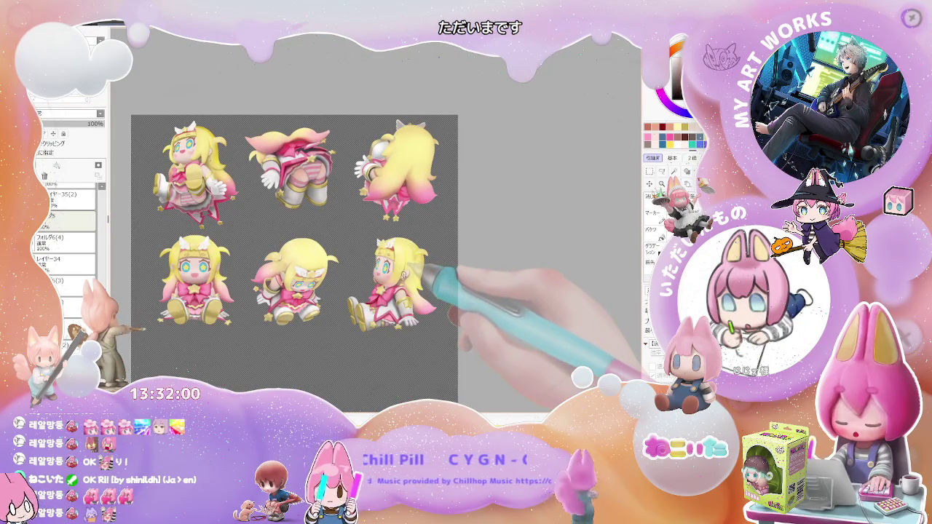
scroll(378, 116, "up", 1)
scroll(400, 131, "up", 1)
scroll(404, 155, "up", 1)
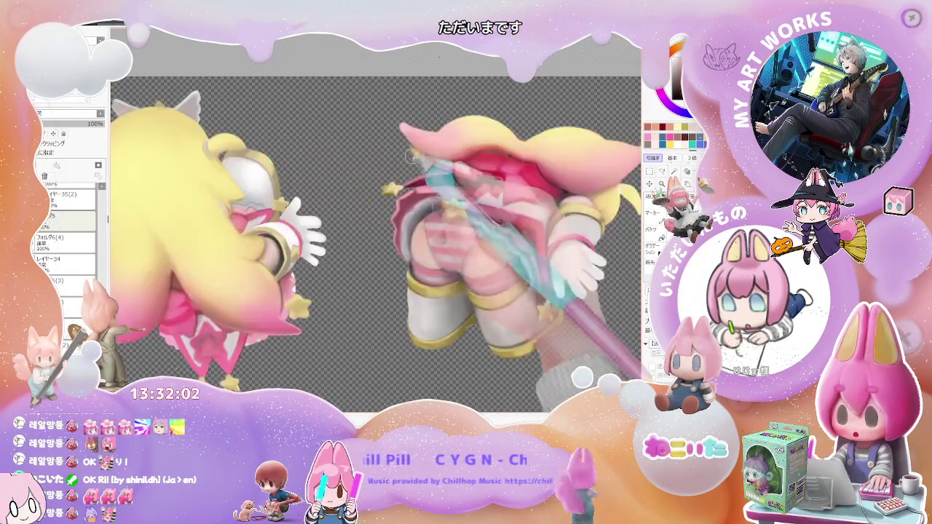
Step: Paint the dark star-like emblem onto the back-view figure's pink collar, mirroring the view to check it
scroll(404, 155, "up", 1)
key("Delete")
key("Delete")
key("Delete")
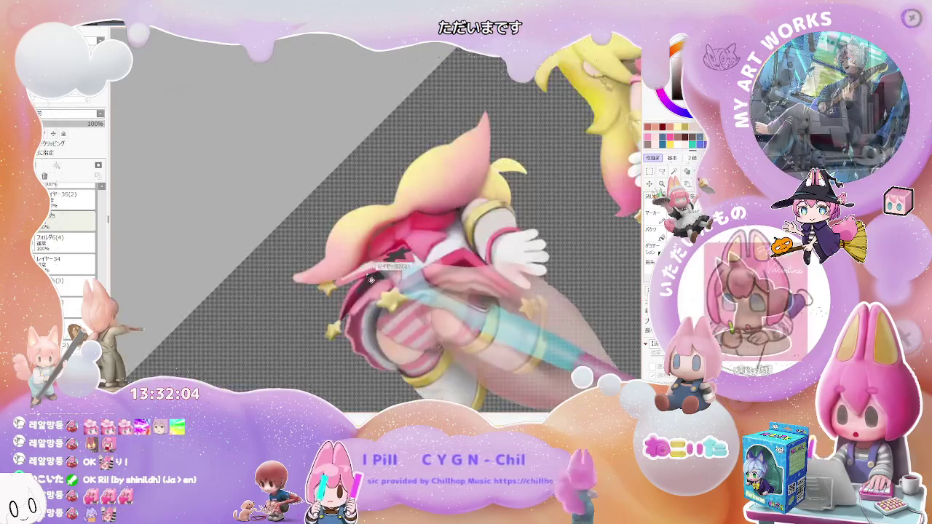
scroll(367, 277, "up", 1)
scroll(356, 278, "up", 1)
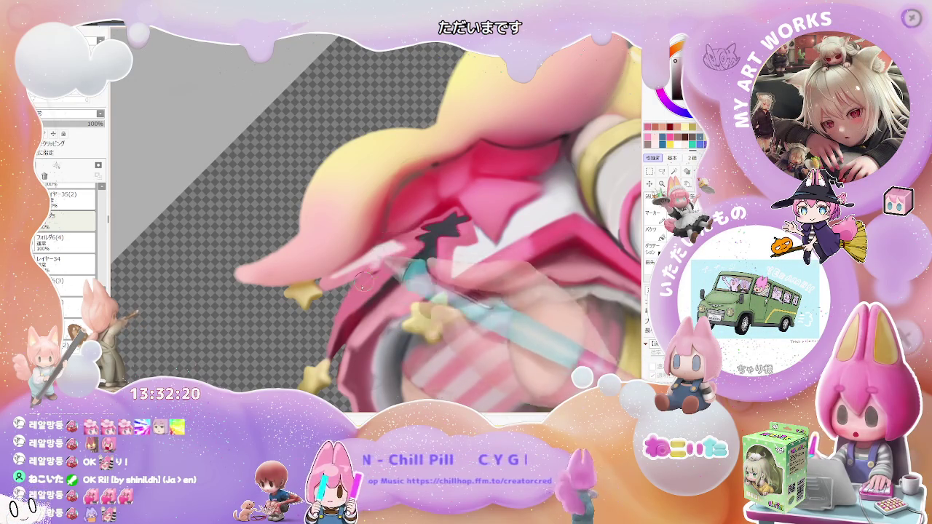
scroll(378, 284, "down", 1)
scroll(394, 280, "down", 1)
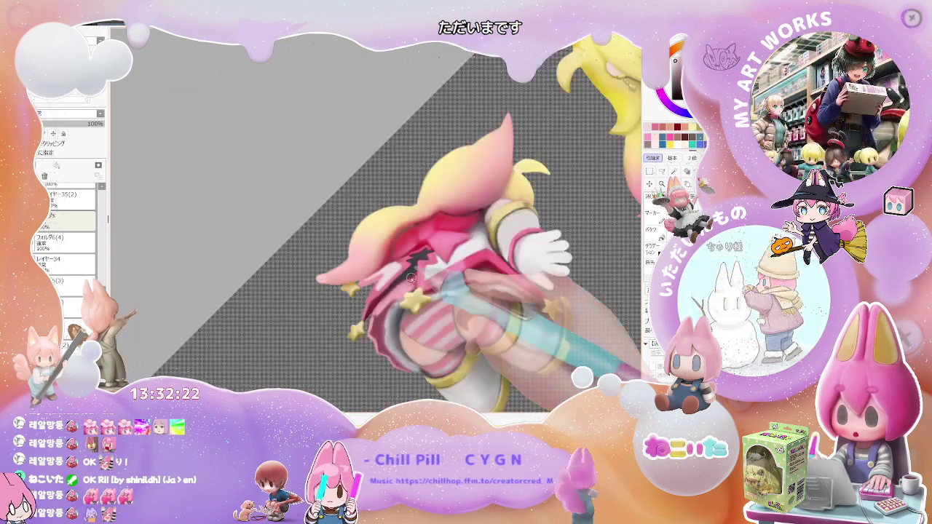
scroll(411, 276, "down", 1)
scroll(411, 278, "up", 1)
scroll(357, 269, "up", 1)
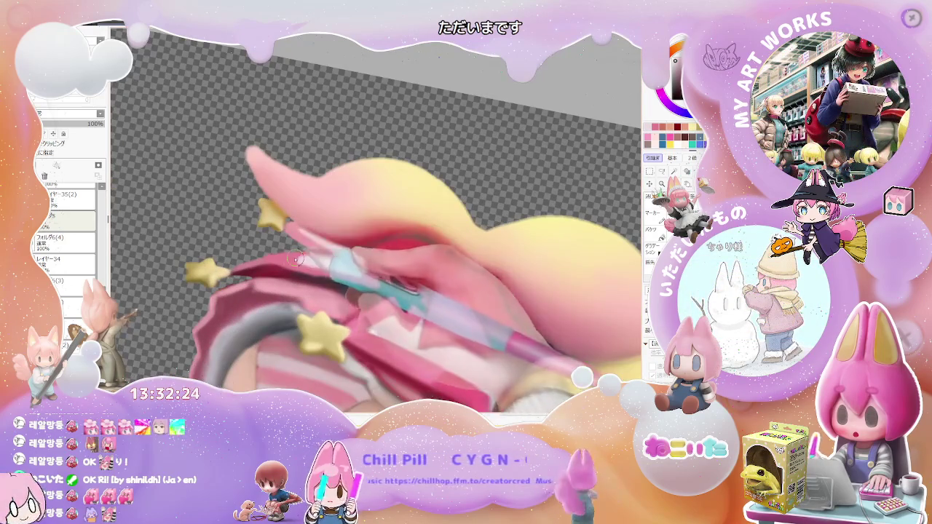
scroll(304, 260, "down", 1)
key("h")
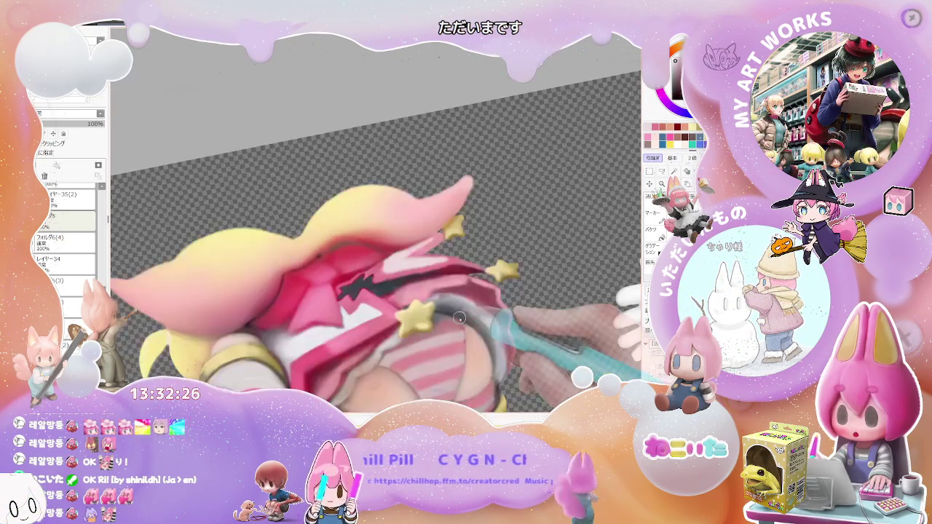
key("Home")
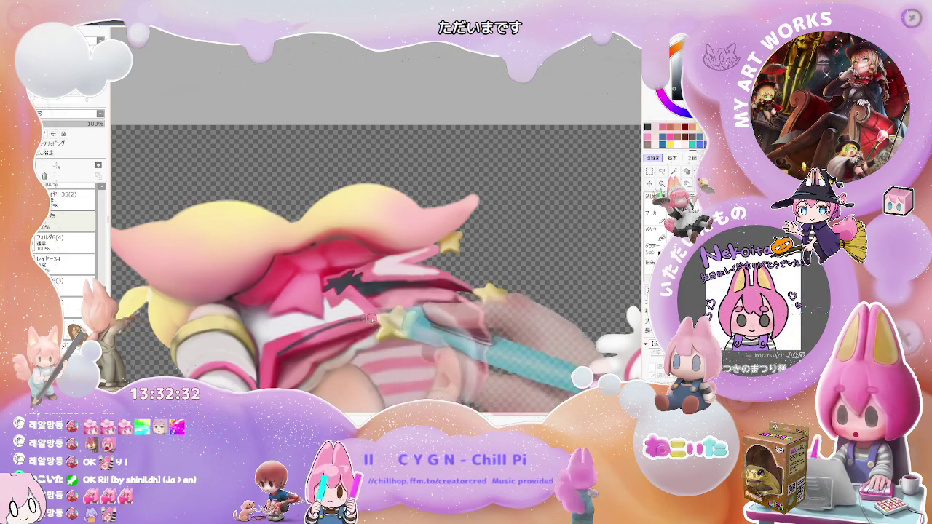
Step: Continue shaping the black collar emblem, rotating the view to a comfortable painting angle
scroll(339, 323, "down", 1)
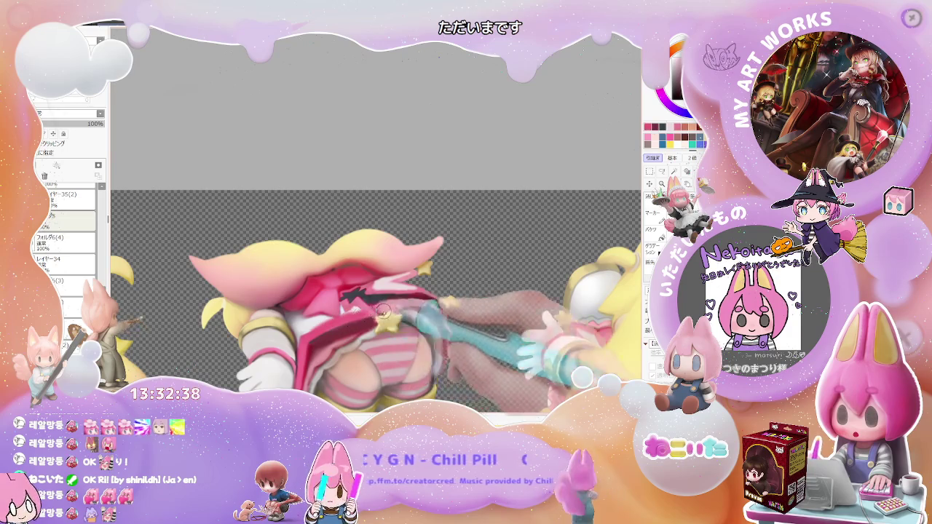
scroll(376, 312, "down", 2)
scroll(376, 311, "down", 1)
scroll(364, 315, "up", 3)
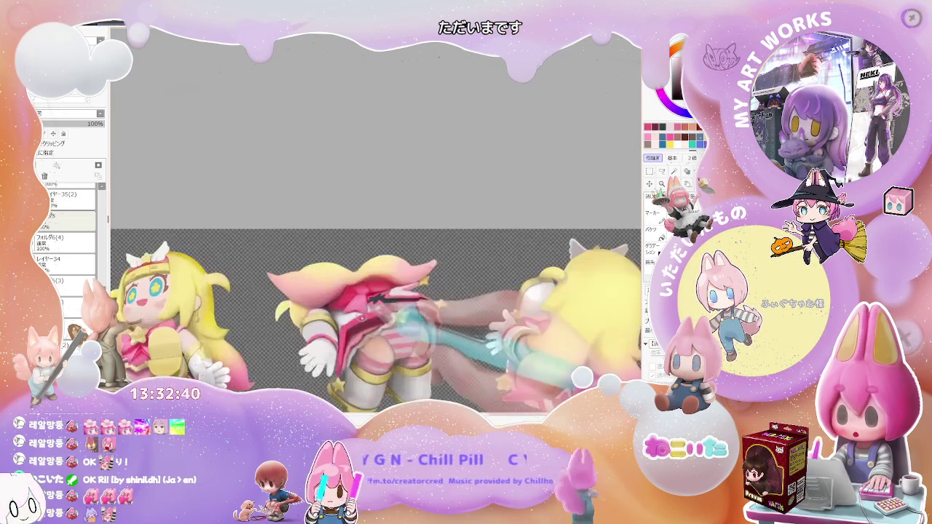
scroll(365, 316, "up", 1)
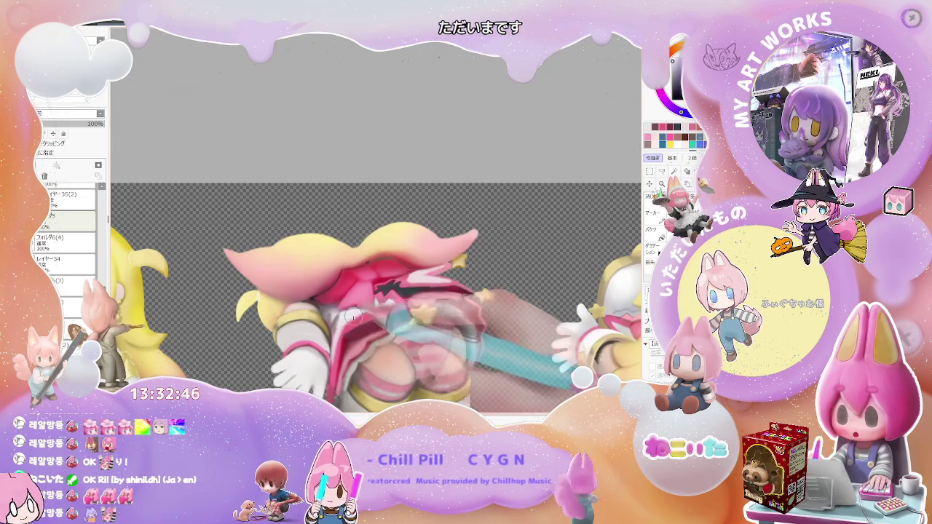
scroll(354, 316, "down", 1)
scroll(354, 316, "down", 1)
scroll(397, 304, "up", 2)
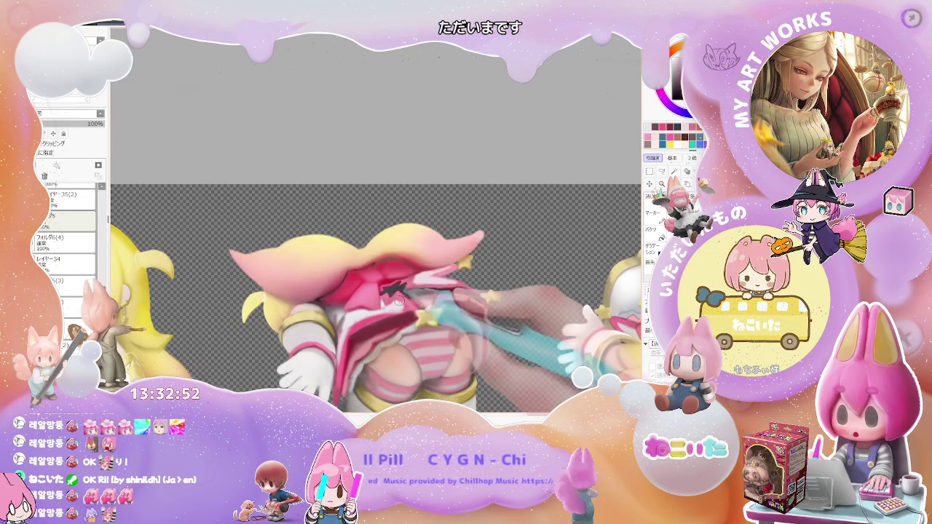
scroll(419, 305, "up", 1)
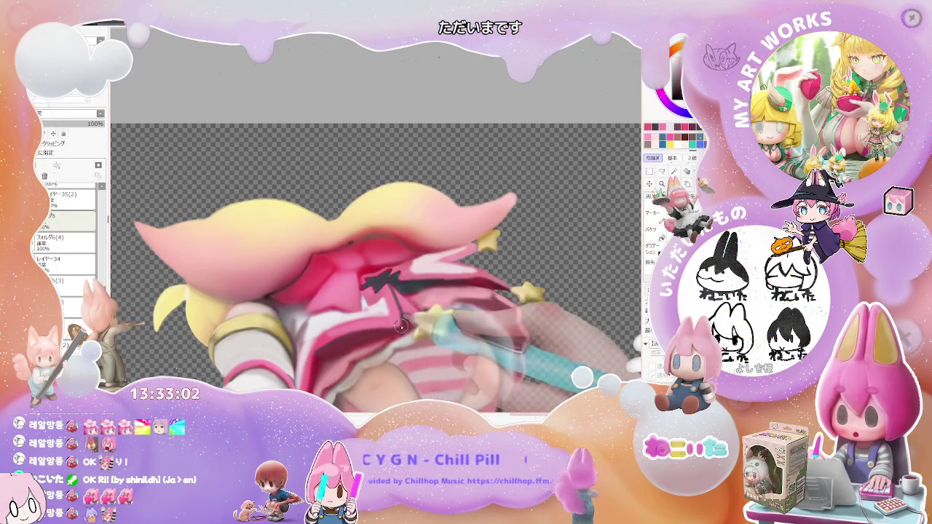
scroll(421, 329, "down", 2)
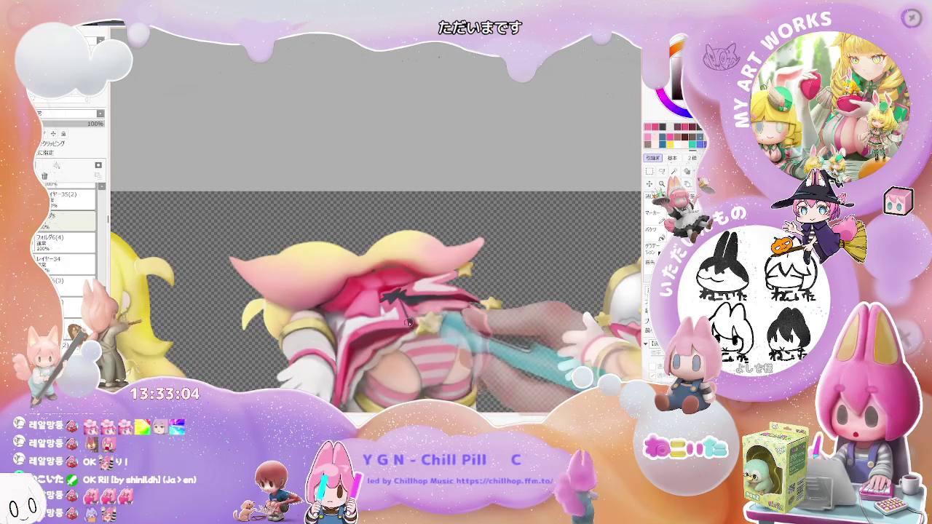
scroll(404, 323, "down", 2)
key("End")
key("End")
key("End")
scroll(351, 328, "up", 2)
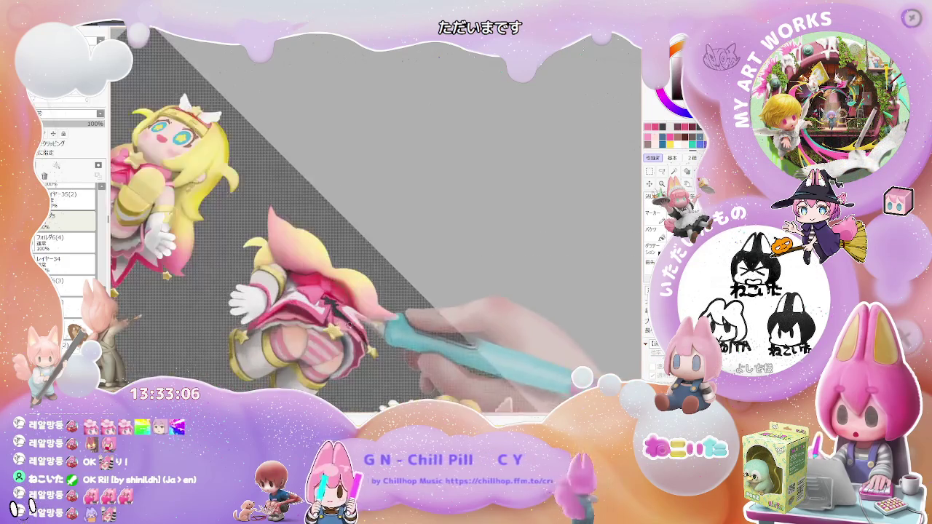
Step: Refine the dark collar emblem, pink shading and thin dark dress seam on the back-view figure
scroll(352, 327, "up", 3)
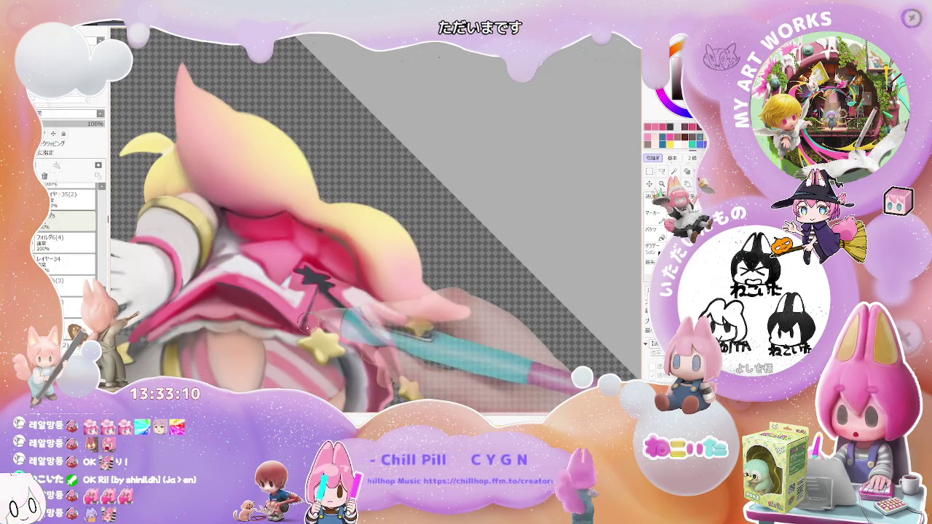
scroll(359, 335, "down", 2)
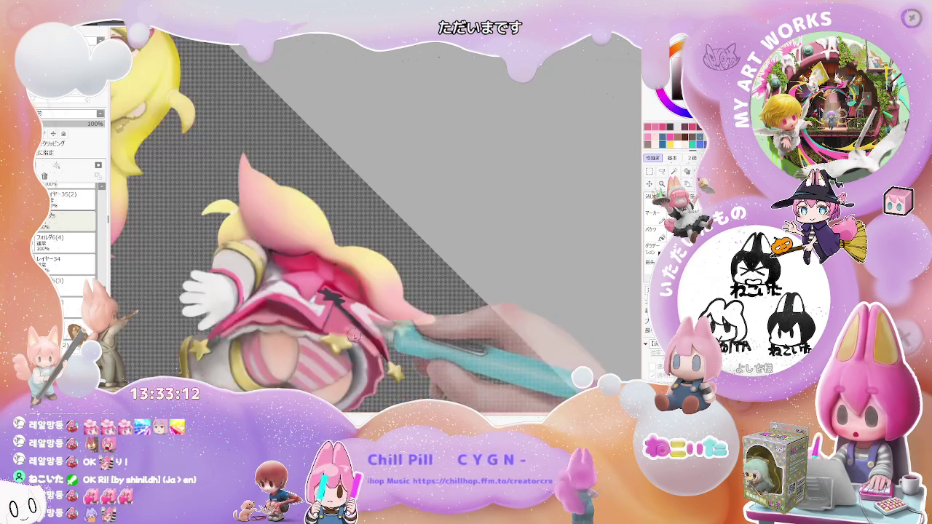
scroll(360, 335, "down", 3)
scroll(379, 333, "up", 3)
scroll(395, 333, "up", 1)
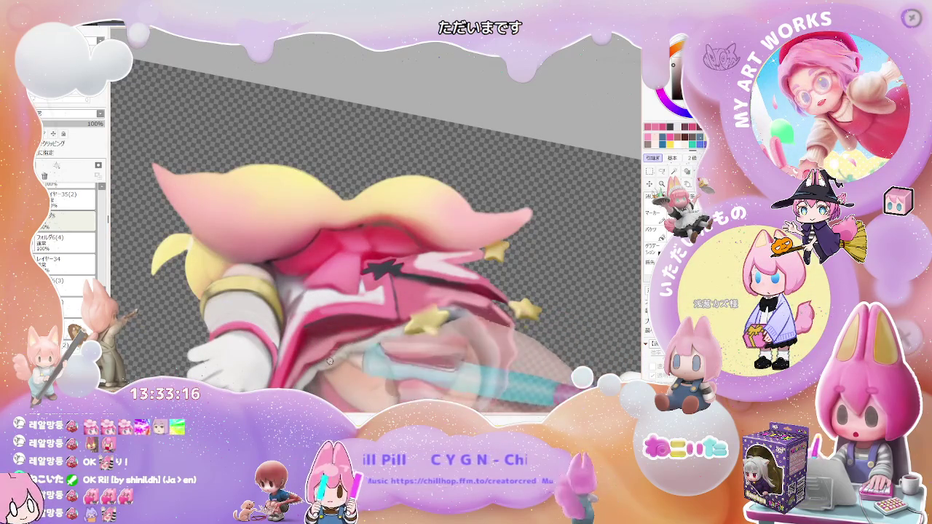
scroll(372, 334, "down", 1)
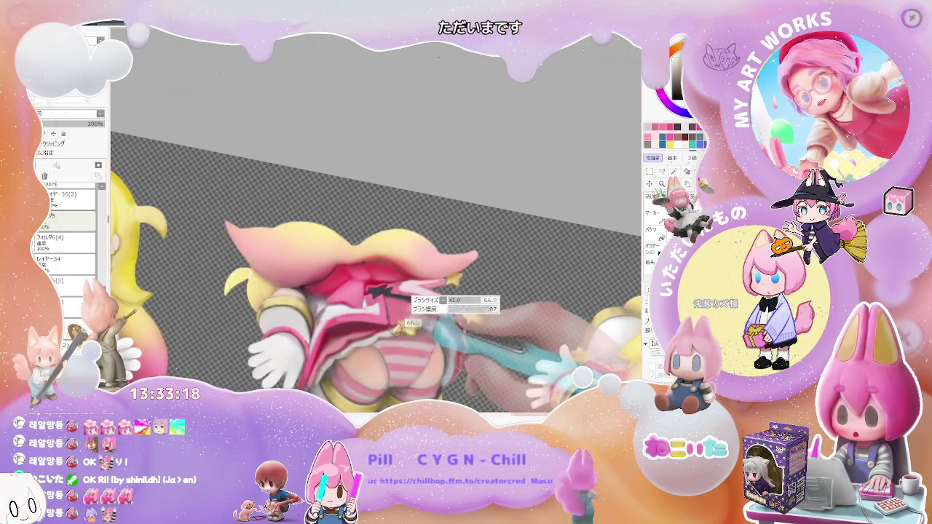
scroll(396, 326, "up", 1)
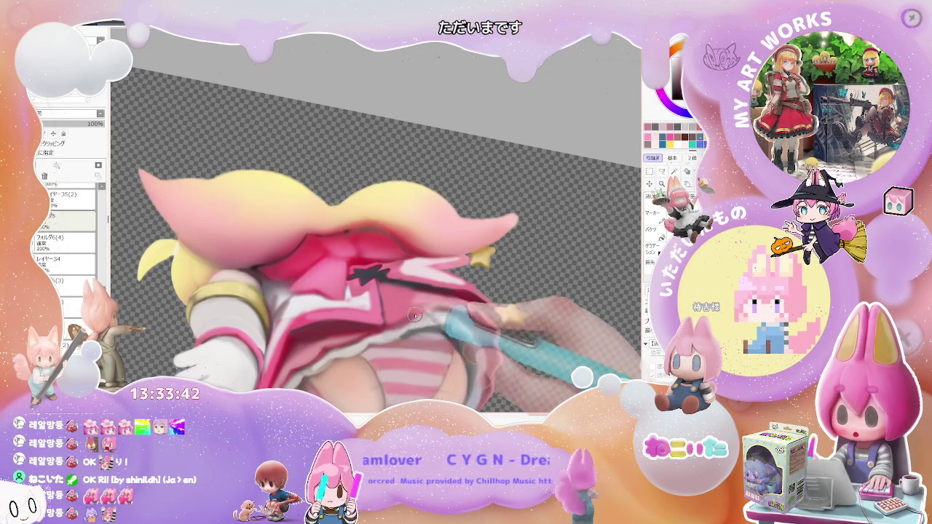
Step: Zoom out to compare the back-view figure's emblem with the other figures on the sheet
scroll(463, 313, "down", 3)
scroll(463, 313, "down", 3)
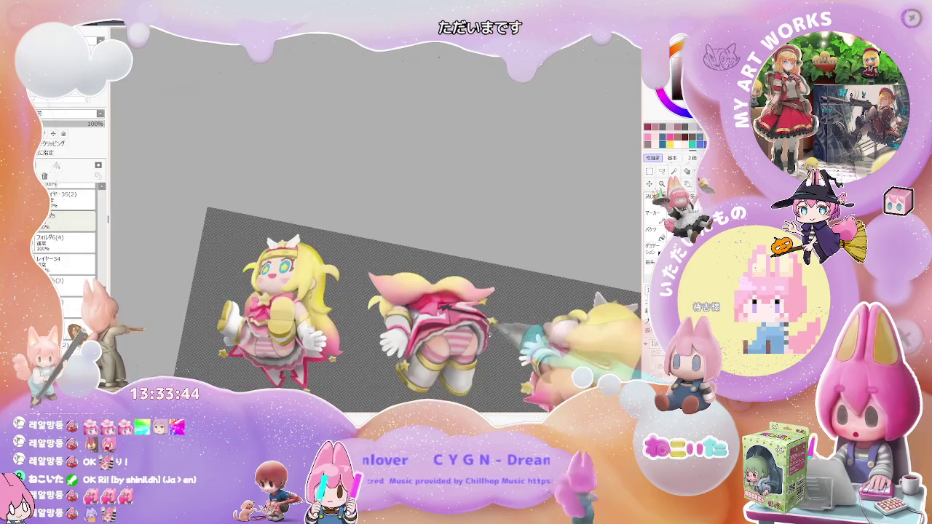
scroll(420, 350, "up", 3)
scroll(320, 328, "up", 3)
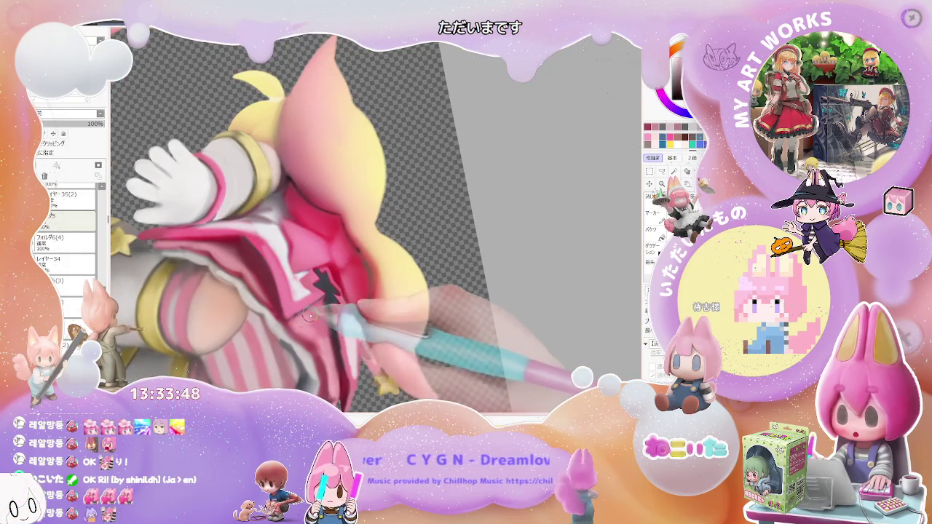
scroll(330, 330, "down", 1)
scroll(330, 331, "down", 2)
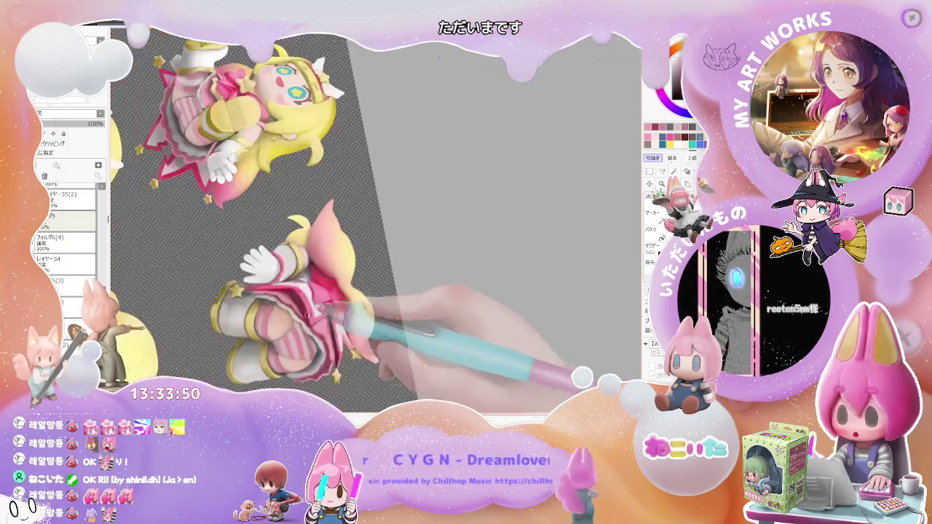
scroll(329, 331, "up", 2)
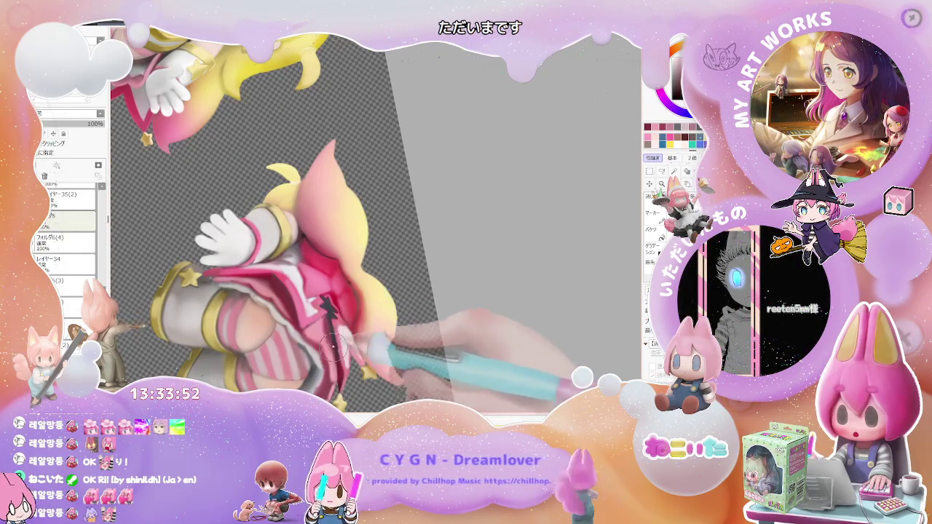
scroll(331, 342, "down", 2)
scroll(347, 368, "down", 1)
scroll(351, 371, "down", 1)
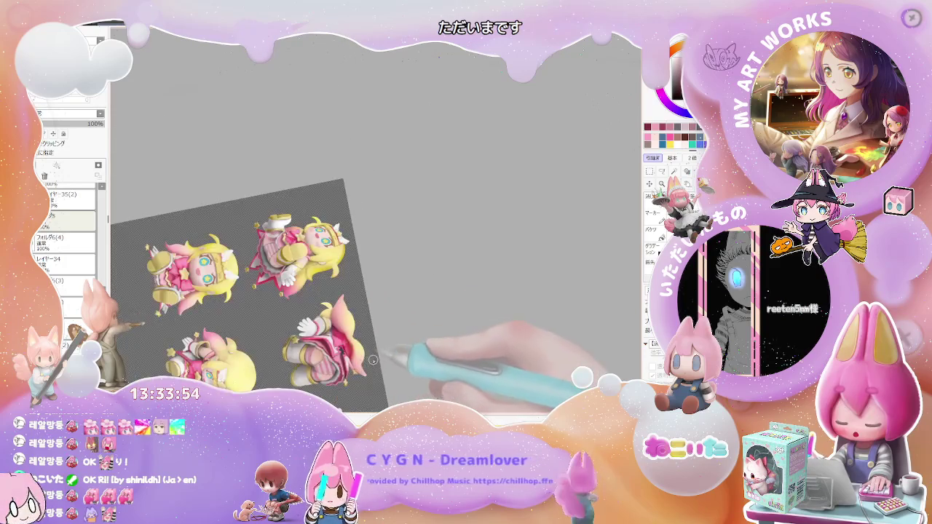
scroll(445, 355, "up", 1)
scroll(449, 352, "up", 2)
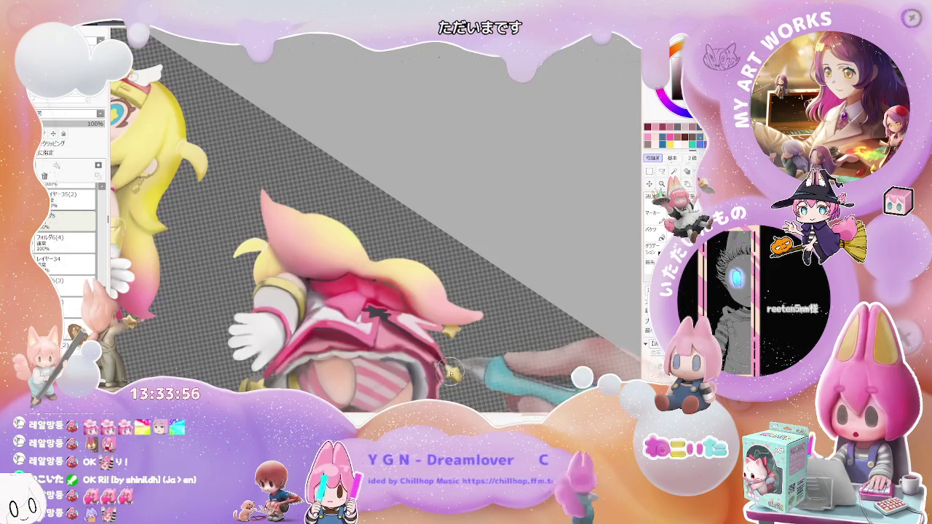
scroll(450, 371, "up", 1)
scroll(415, 357, "up", 2)
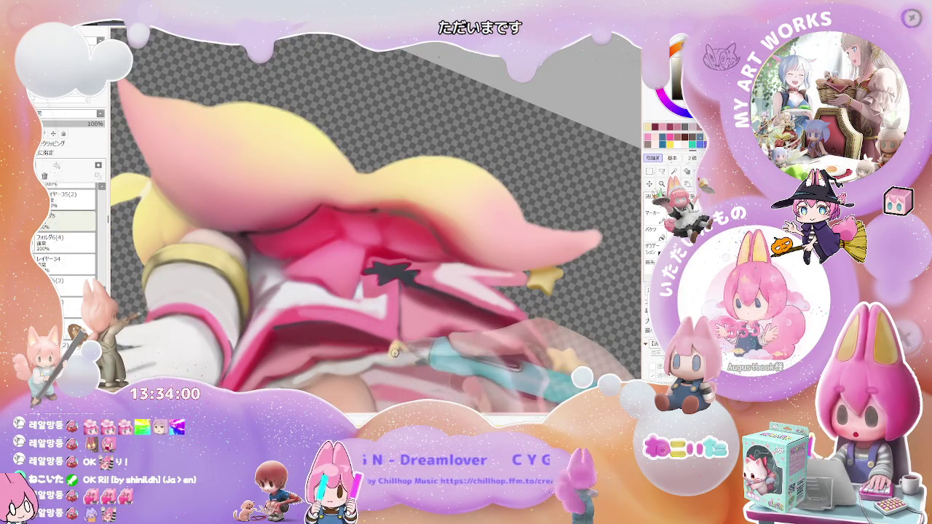
scroll(401, 350, "down", 1)
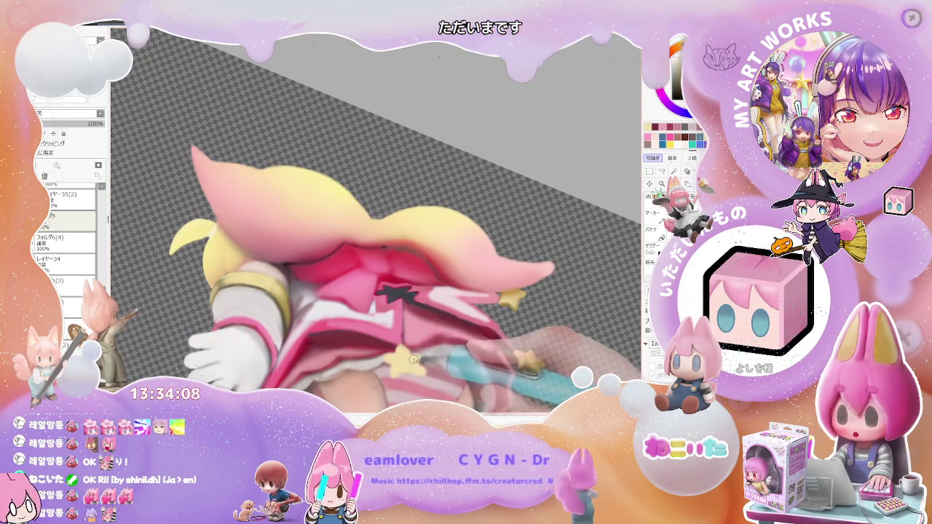
scroll(411, 370, "down", 3)
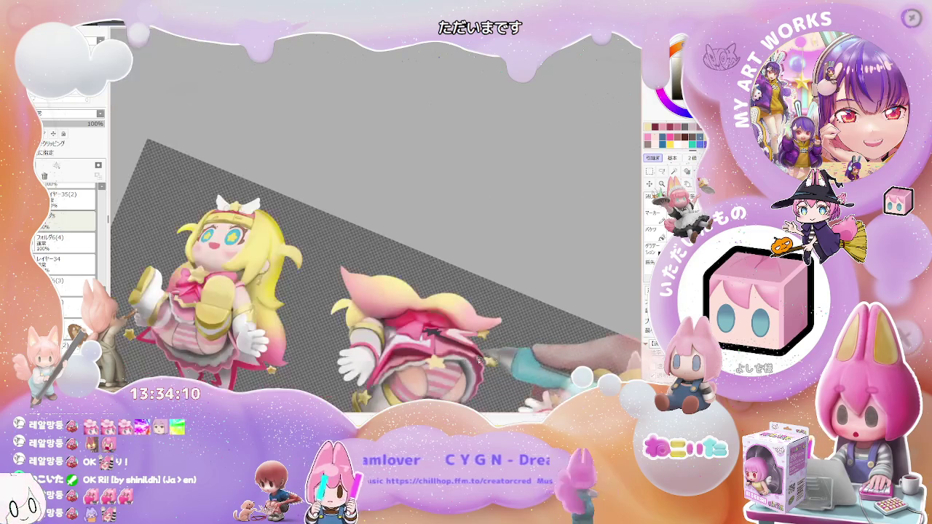
left_click_drag(509, 364, 431, 366)
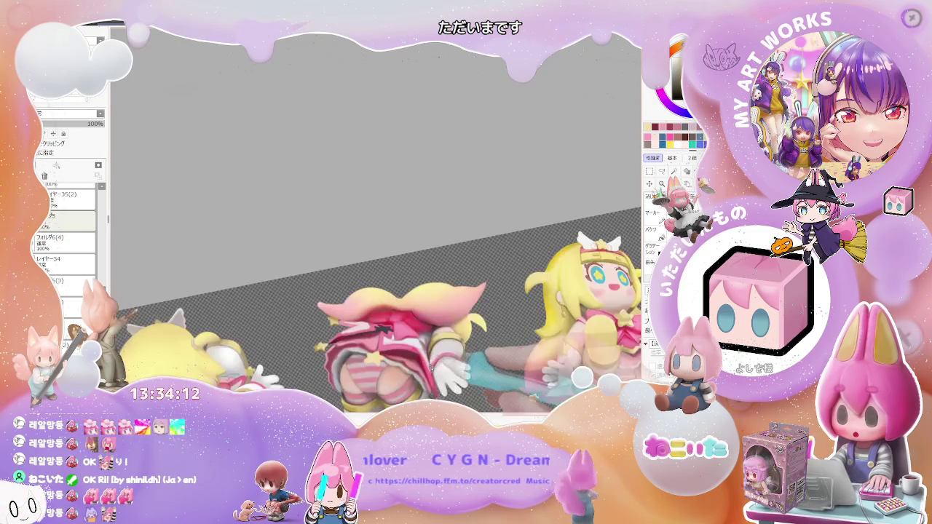
scroll(431, 374, "up", 1)
scroll(415, 364, "up", 1)
scroll(393, 349, "up", 1)
scroll(368, 333, "up", 1)
scroll(366, 333, "up", 1)
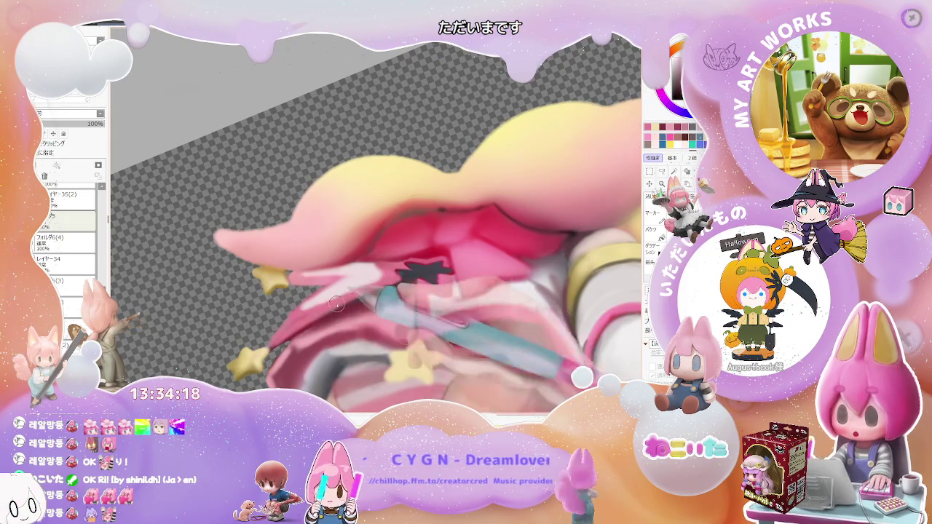
scroll(452, 268, "down", 1)
scroll(452, 269, "down", 1)
scroll(437, 284, "down", 1)
scroll(415, 299, "up", 1)
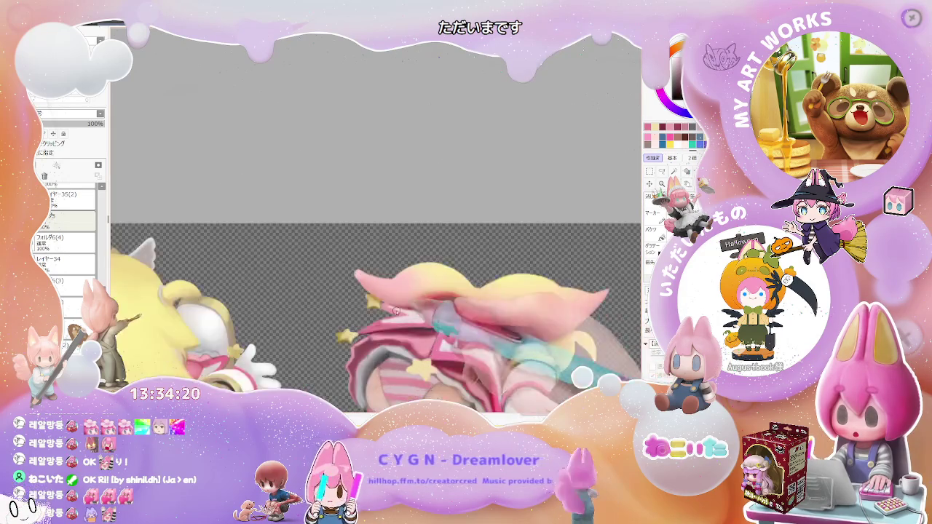
scroll(394, 315, "up", 1)
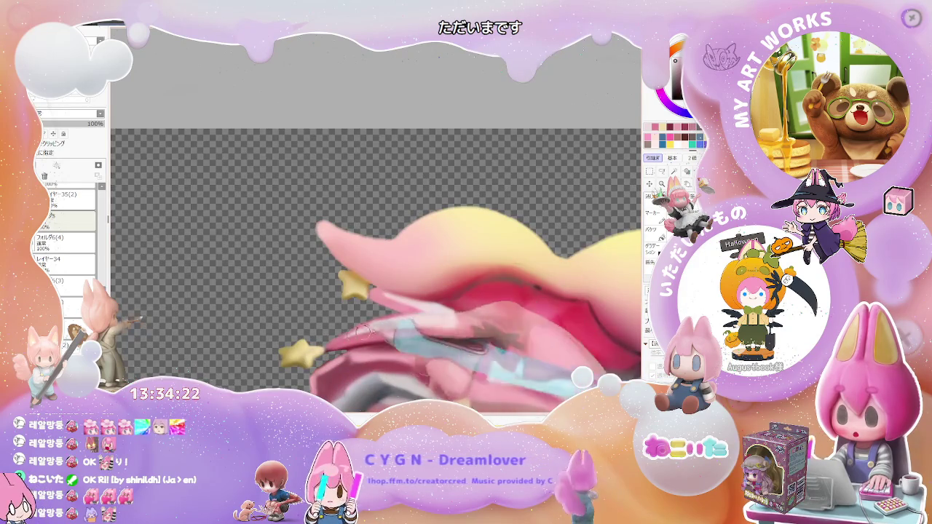
scroll(346, 334, "down", 1)
scroll(436, 342, "down", 1)
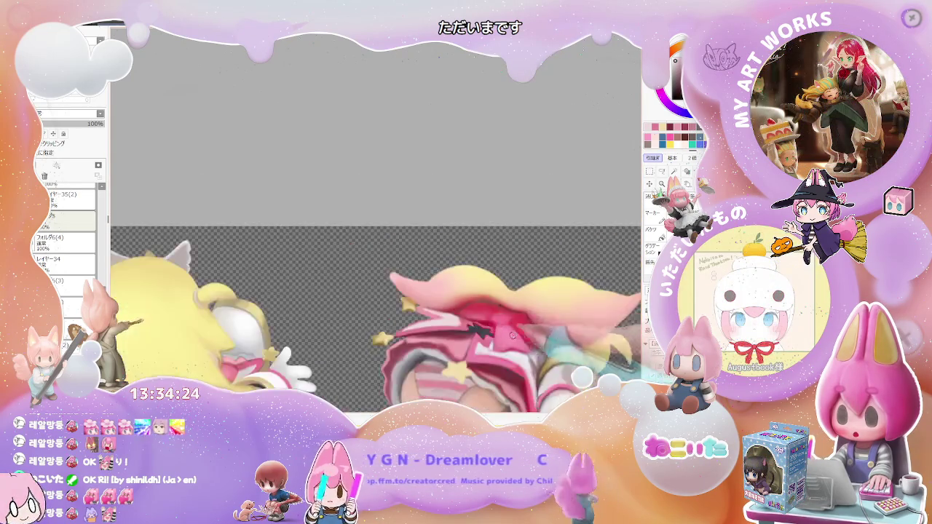
scroll(532, 349, "down", 1)
scroll(422, 327, "up", 1)
scroll(422, 327, "up", 1)
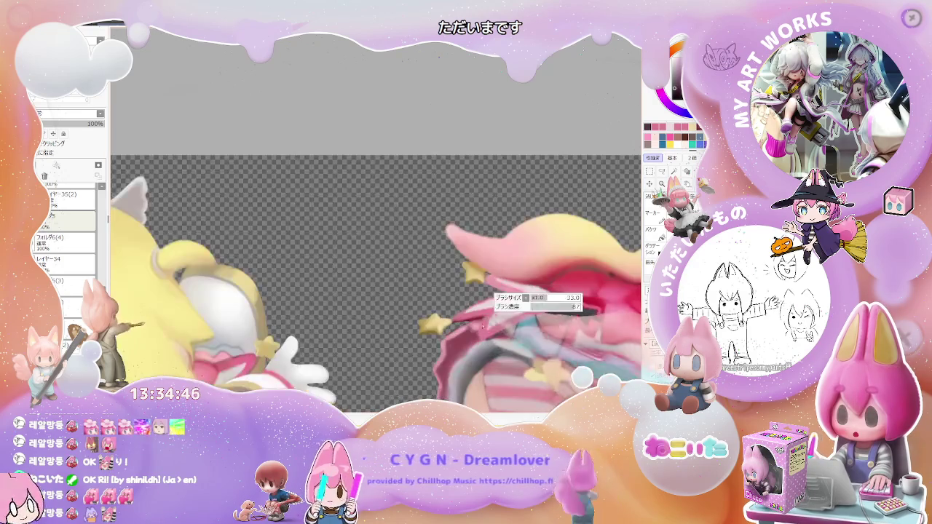
Step: Enlarge the brush and lay a first light pink stroke on the pink-hat character's skirt
key("ctrl+minus")
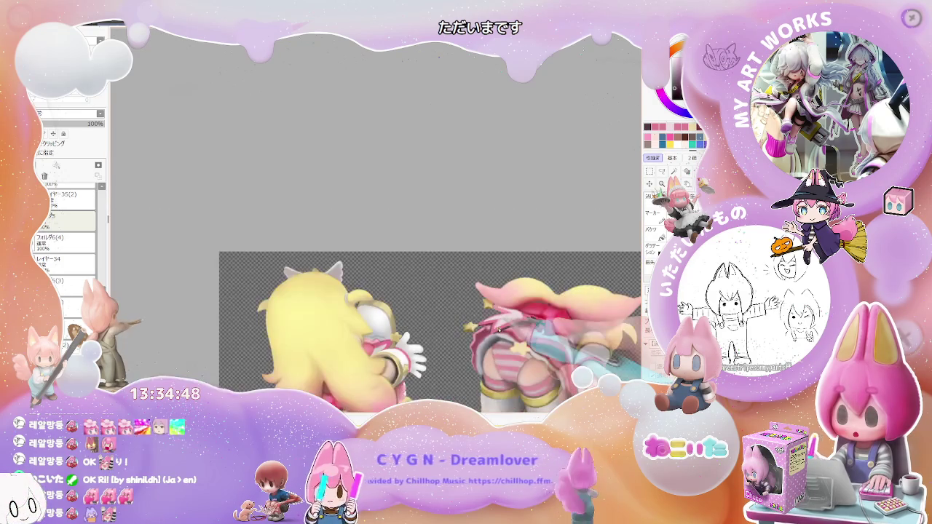
key("Delete")
scroll(549, 317, "up", 3)
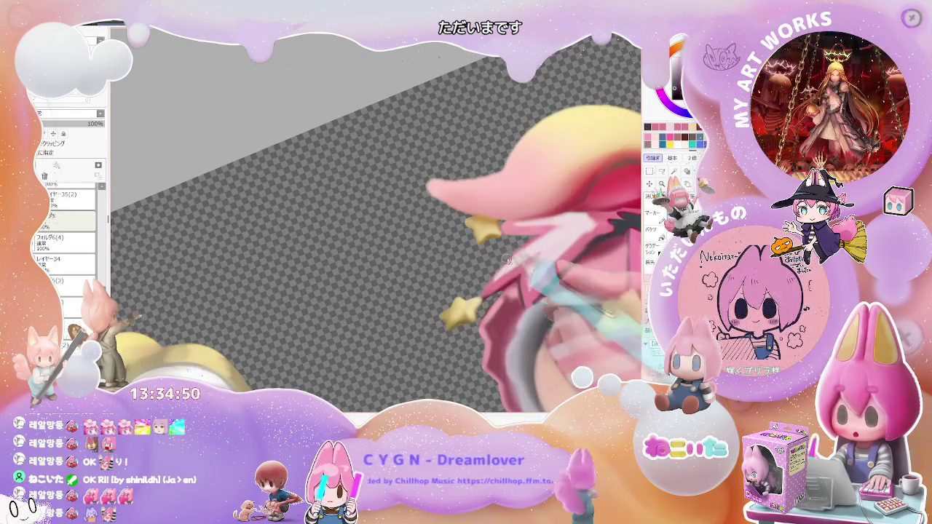
key("bracketright")
left_click_drag(546, 243, 492, 286)
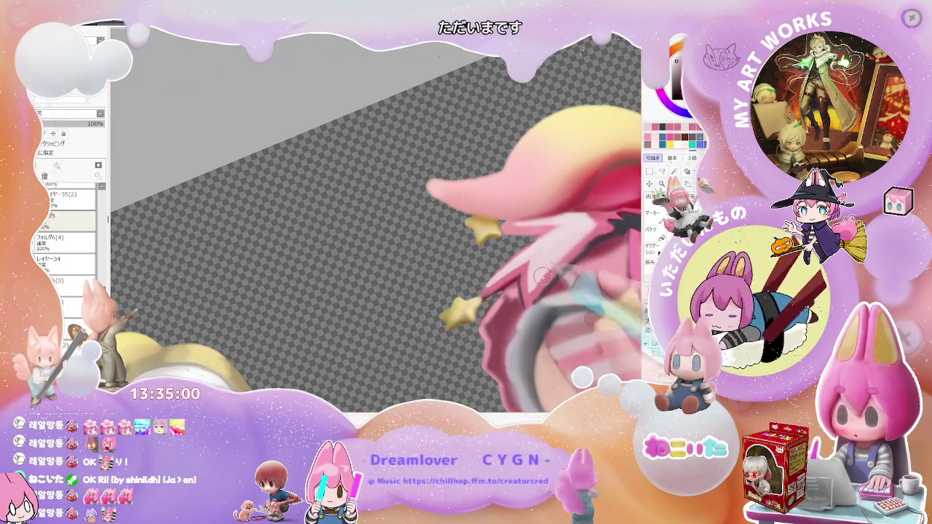
Step: Paint light pink over the skirt next to the yellow stars
scroll(546, 270, "down", 5)
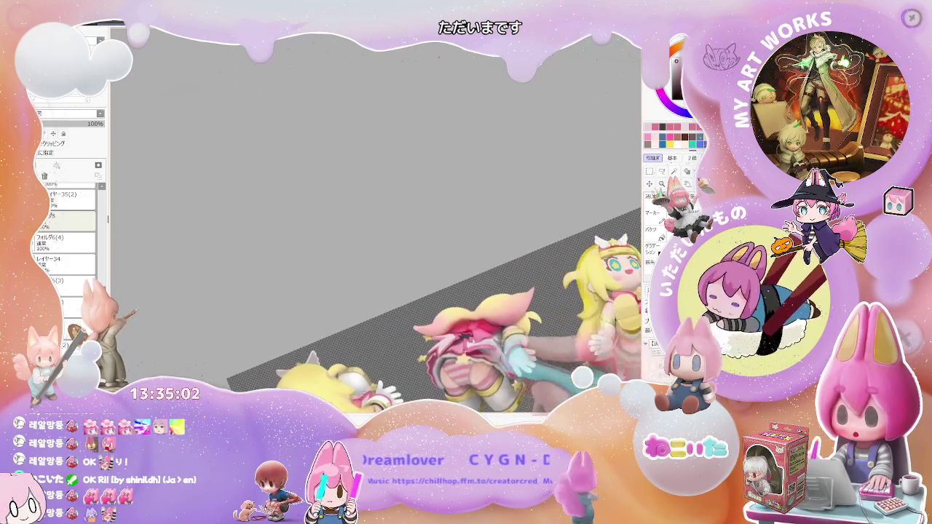
scroll(469, 355, "up", 3)
scroll(469, 355, "up", 2)
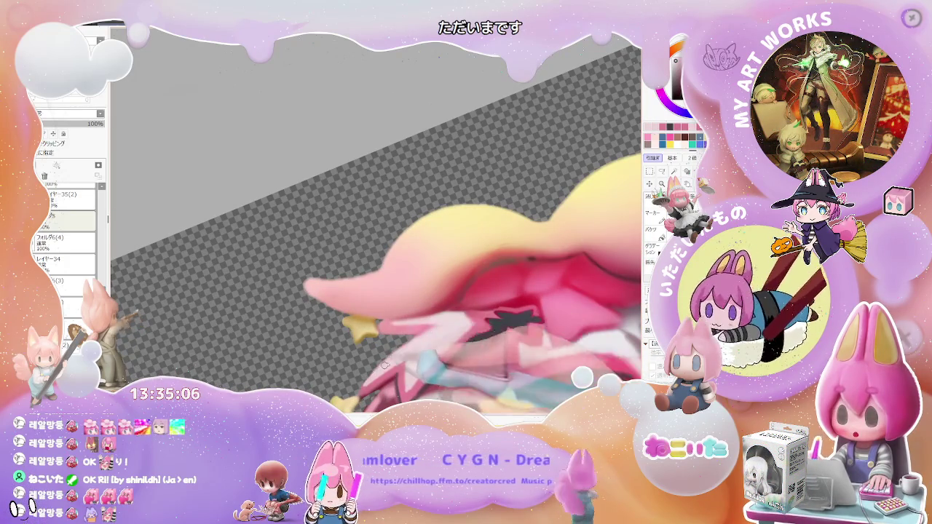
scroll(415, 344, "down", 2)
scroll(426, 348, "down", 2)
scroll(436, 353, "down", 1)
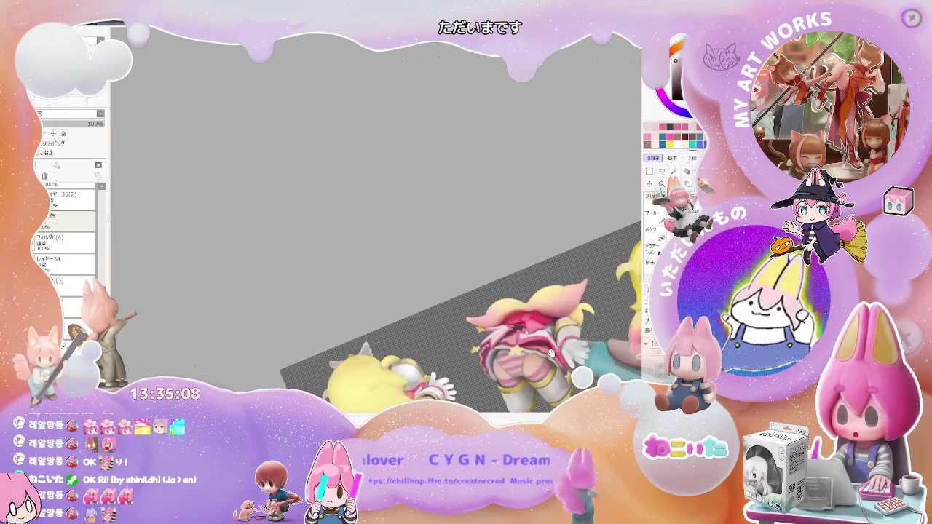
scroll(439, 349, "up", 1)
scroll(441, 331, "up", 1)
scroll(444, 304, "up", 2)
scroll(432, 313, "up", 1)
left_click_drag(433, 313, 406, 297)
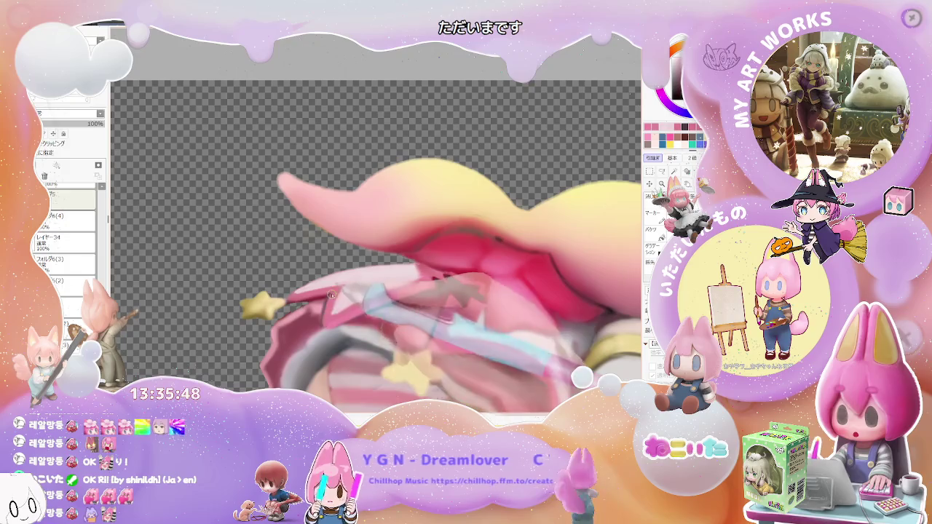
left_click_drag(332, 297, 377, 303)
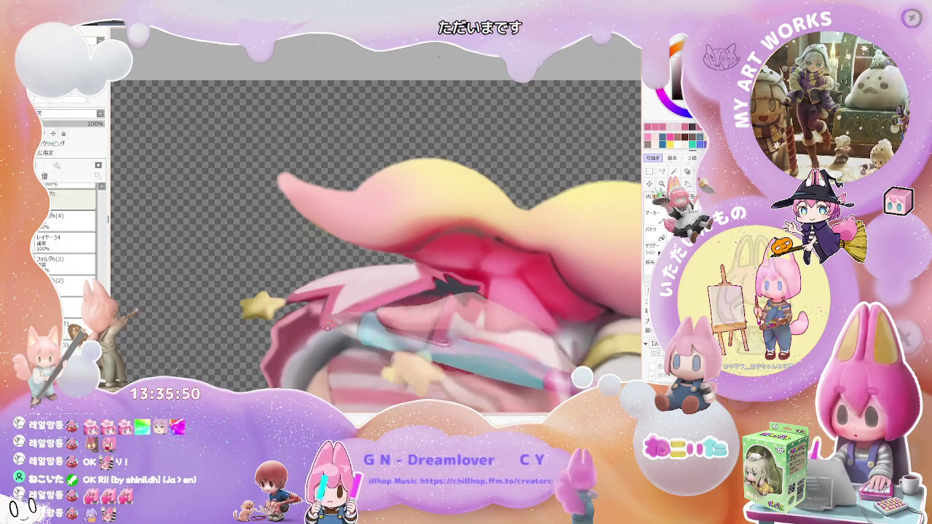
scroll(377, 303, "down", 1)
Step: Rotate the view counterclockwise and add more light pink strokes across the skirt
key("Delete")
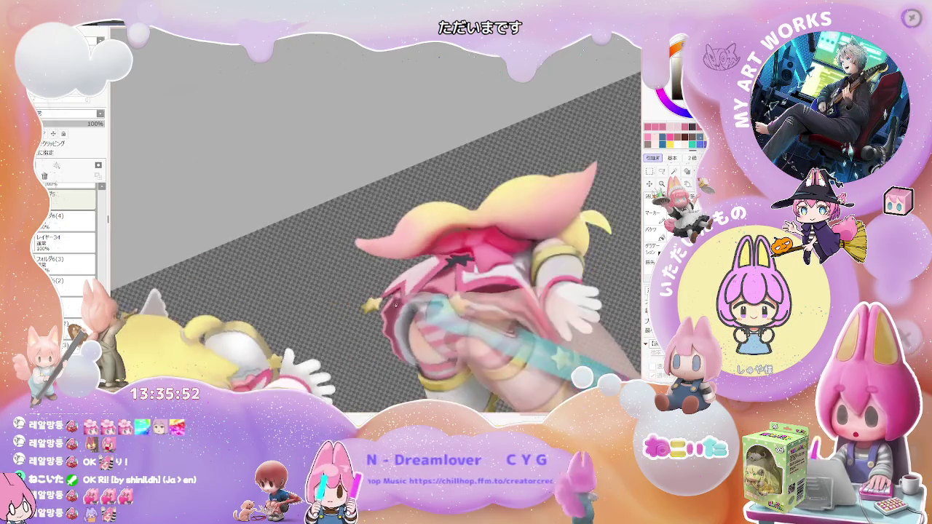
mouse_move(400, 306)
left_mouse_down()
mouse_move(384, 306)
mouse_move(396, 311)
mouse_move(389, 316)
mouse_move(417, 317)
mouse_move(390, 330)
mouse_move(396, 315)
mouse_move(404, 316)
left_mouse_up()
scroll(411, 317, "down", 2)
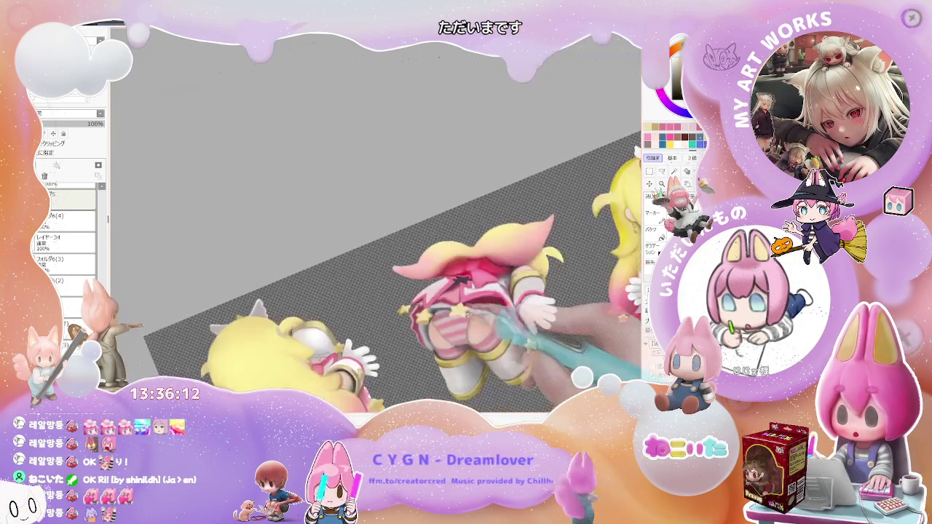
scroll(471, 316, "up", 1)
scroll(471, 316, "up", 1)
mouse_move(471, 316)
left_mouse_down()
mouse_move(314, 295)
mouse_move(356, 299)
mouse_move(374, 319)
mouse_move(454, 285)
left_mouse_up()
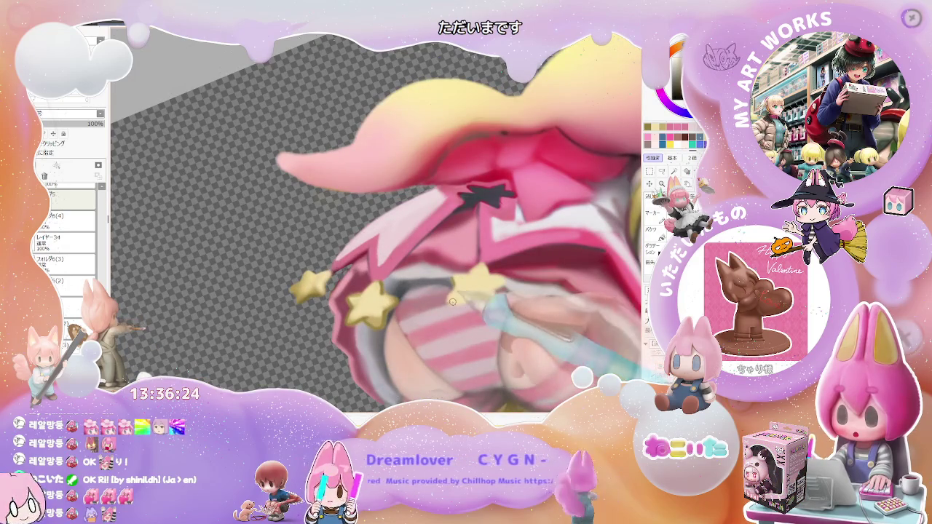
left_click_drag(470, 299, 495, 300)
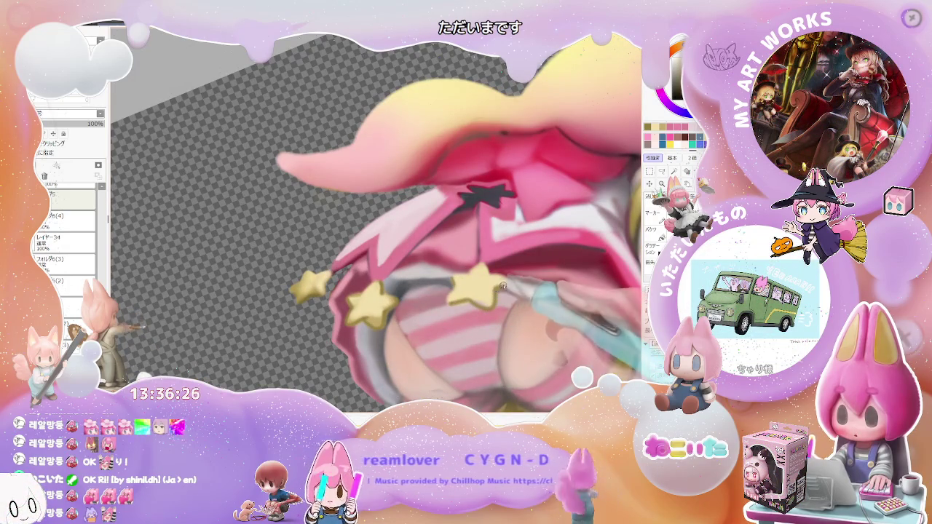
scroll(501, 286, "down", 3)
scroll(531, 302, "down", 1)
scroll(562, 320, "down", 1)
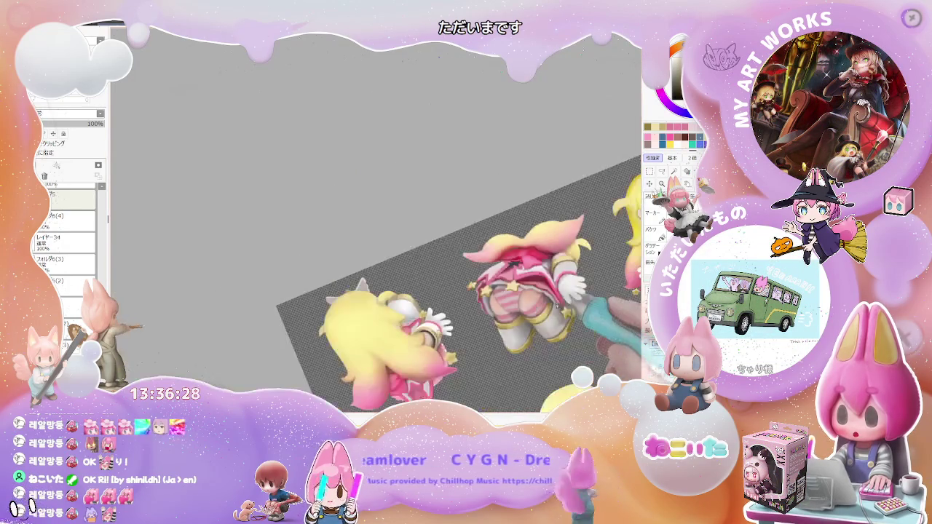
Step: Straighten the canvas rotation and smooth the pink paint around the skirt star
key("End")
key("End")
scroll(561, 319, "up", 2)
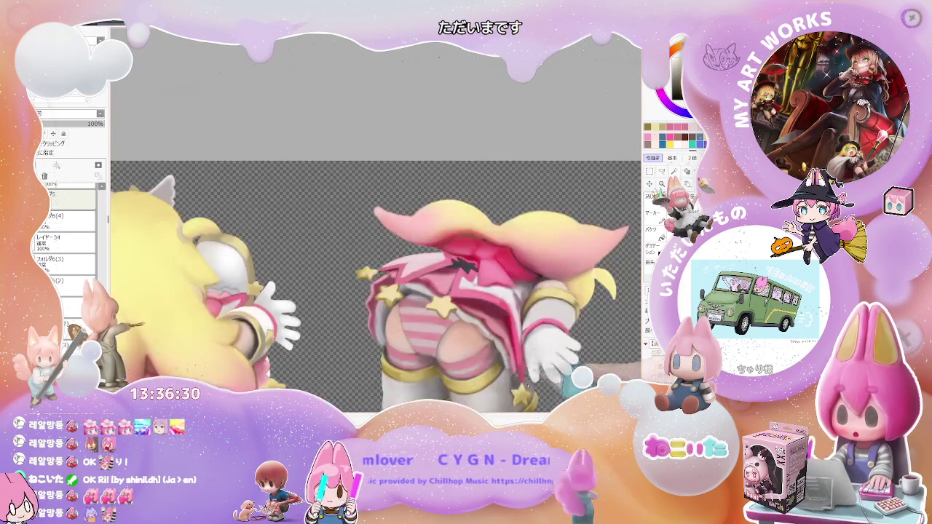
scroll(430, 300, "up", 1)
scroll(429, 300, "up", 1)
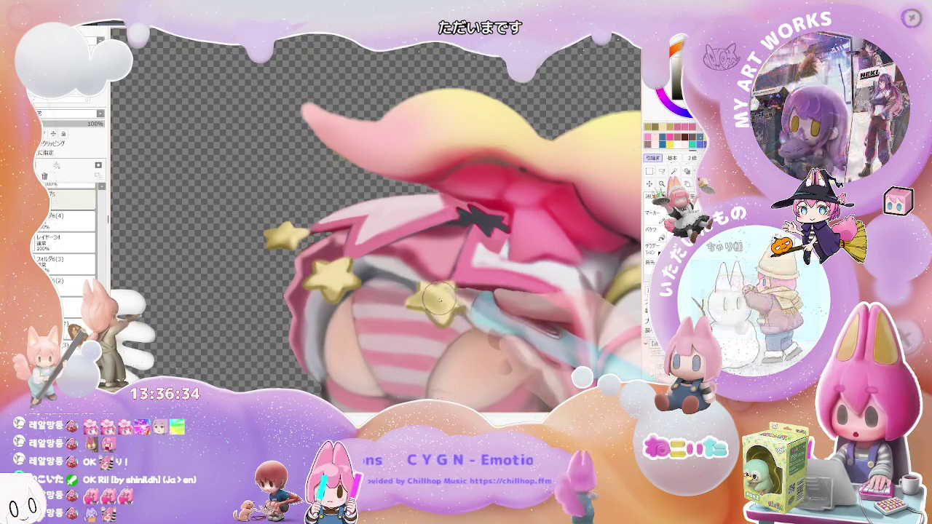
scroll(471, 305, "down", 1)
scroll(471, 304, "down", 1)
scroll(471, 305, "down", 1)
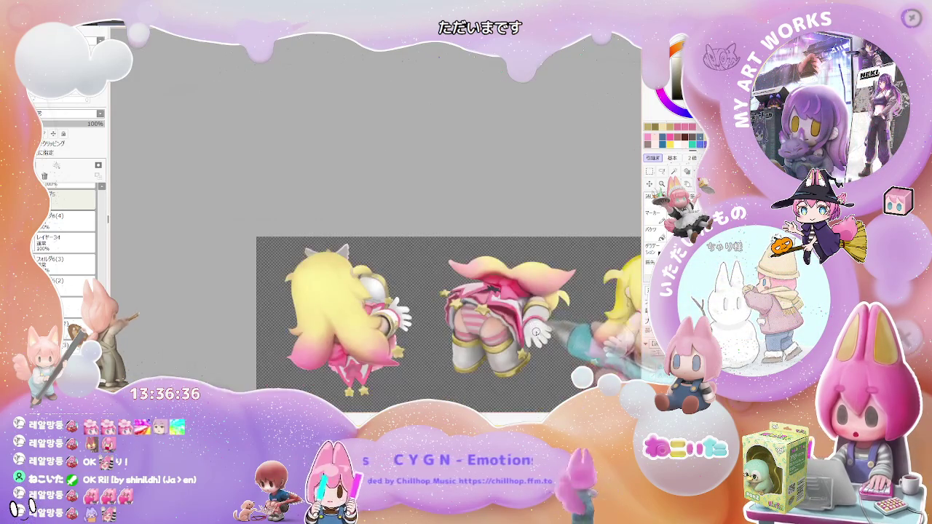
scroll(401, 279, "up", 1)
scroll(401, 280, "up", 1)
mouse_move(395, 286)
left_mouse_down()
mouse_move(411, 287)
mouse_move(400, 292)
left_mouse_up()
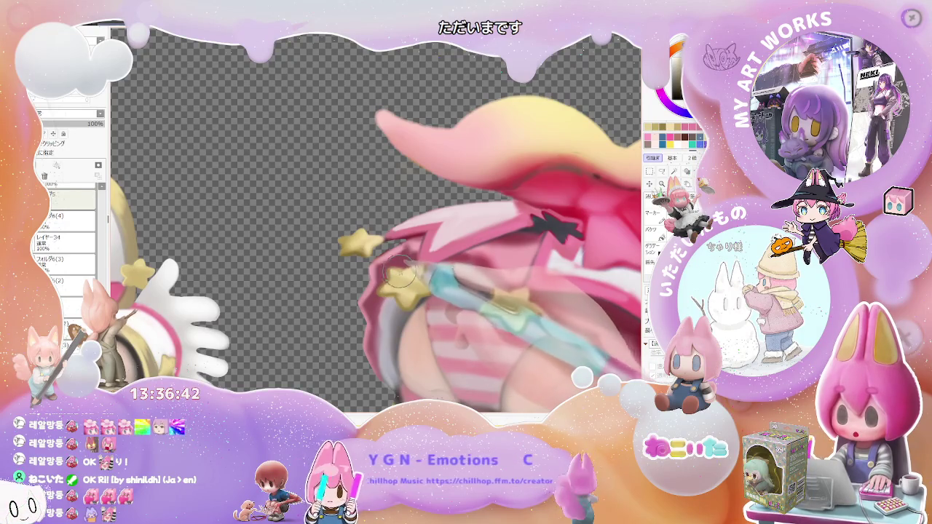
scroll(423, 271, "down", 1)
scroll(424, 271, "down", 2)
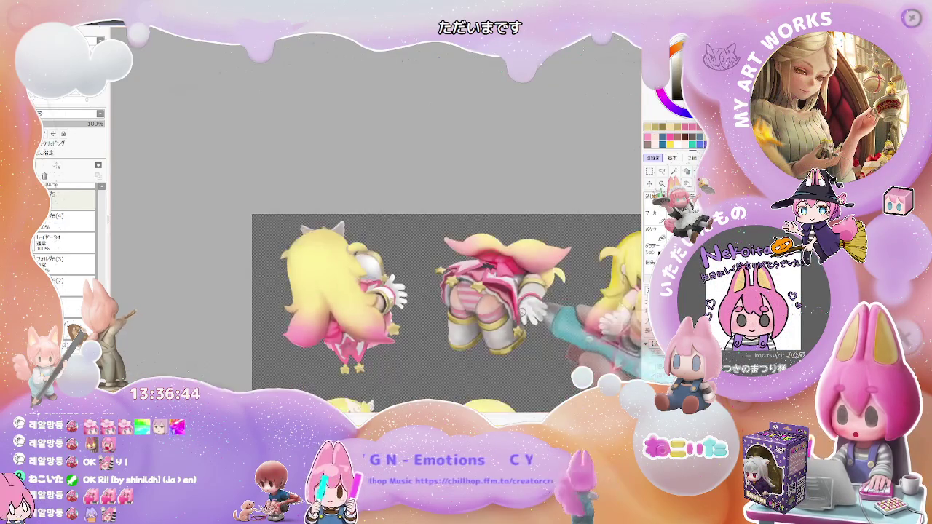
key("End")
scroll(440, 315, "up", 2)
scroll(439, 314, "up", 2)
scroll(404, 312, "up", 1)
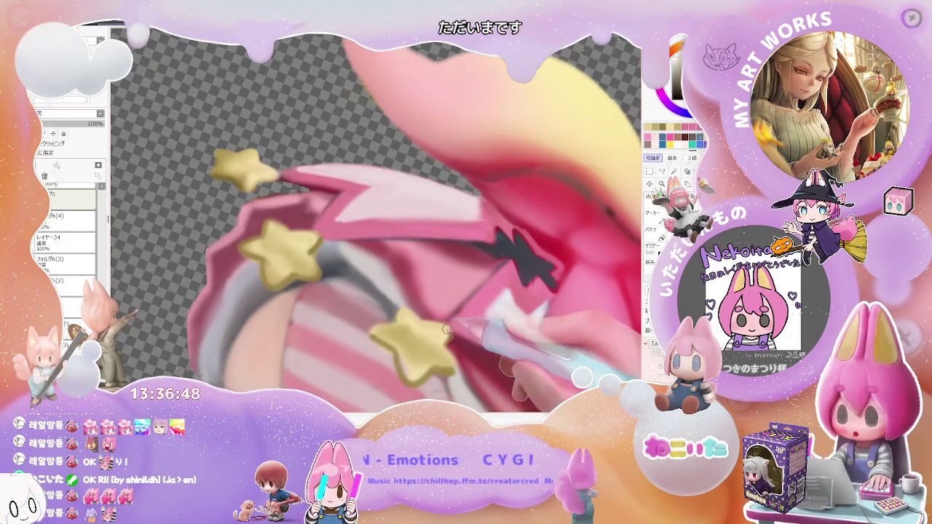
scroll(446, 330, "down", 1)
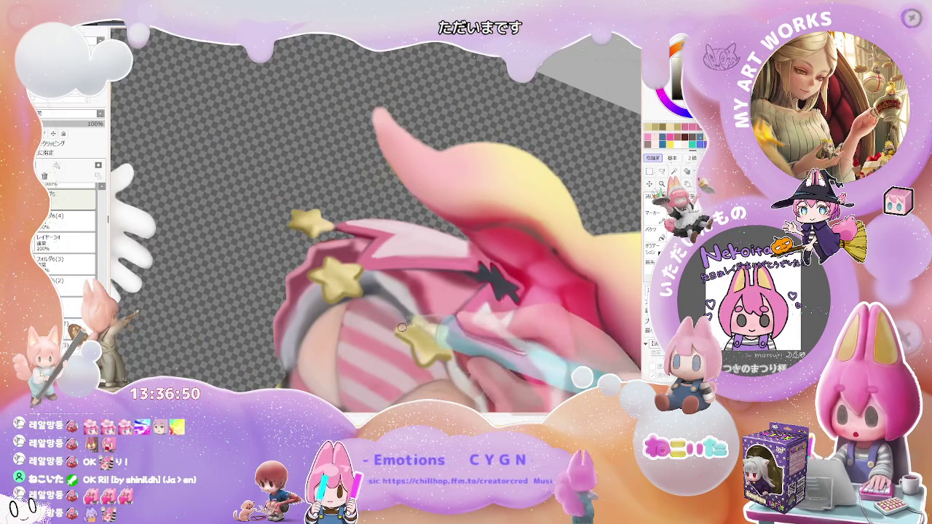
left_click_drag(412, 325, 435, 355)
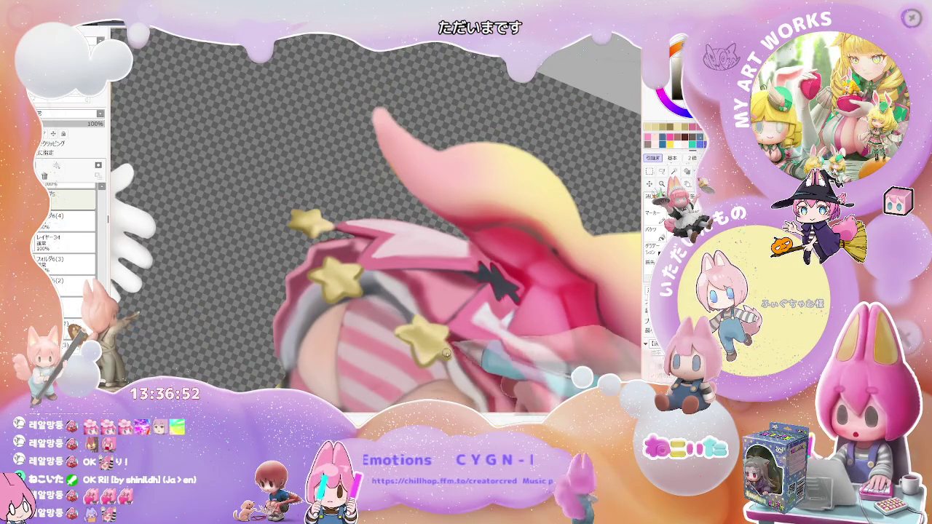
scroll(442, 339, "down", 1)
scroll(441, 339, "down", 2)
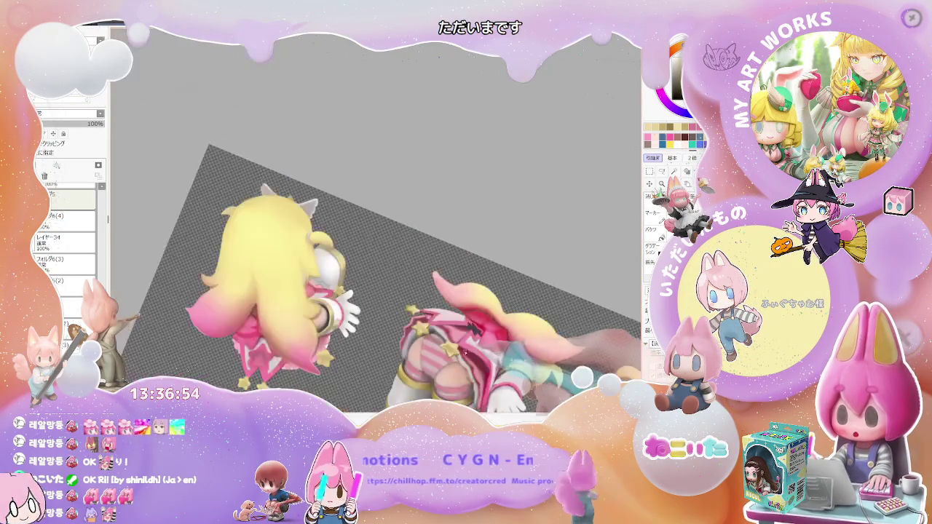
scroll(442, 339, "down", 1)
scroll(442, 339, "down", 1)
scroll(517, 348, "up", 1)
scroll(488, 331, "up", 1)
scroll(456, 313, "up", 2)
scroll(434, 302, "up", 2)
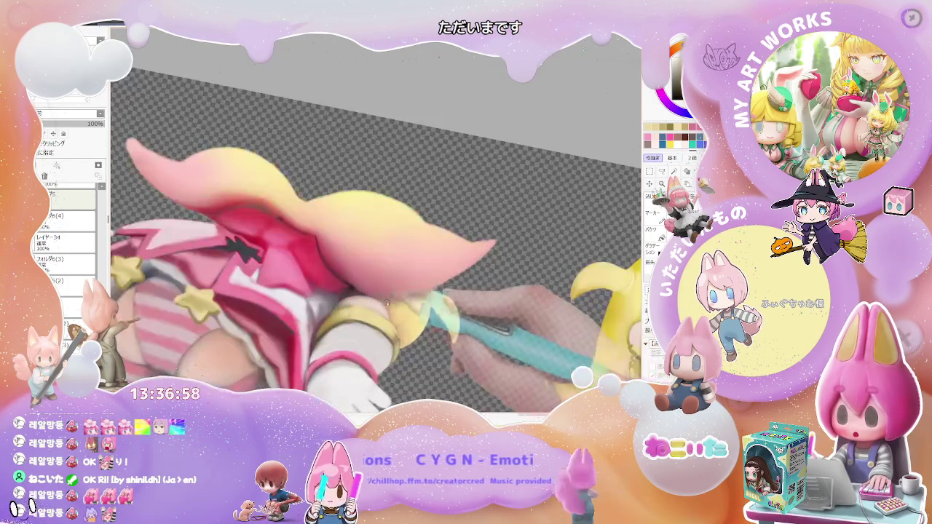
scroll(436, 292, "up", 1)
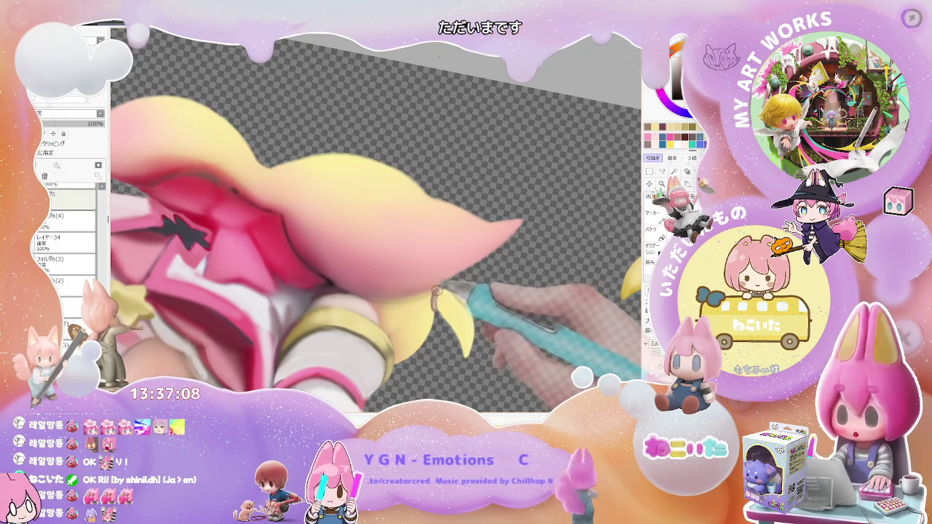
scroll(435, 303, "down", 1)
scroll(436, 292, "down", 1)
scroll(509, 320, "down", 1)
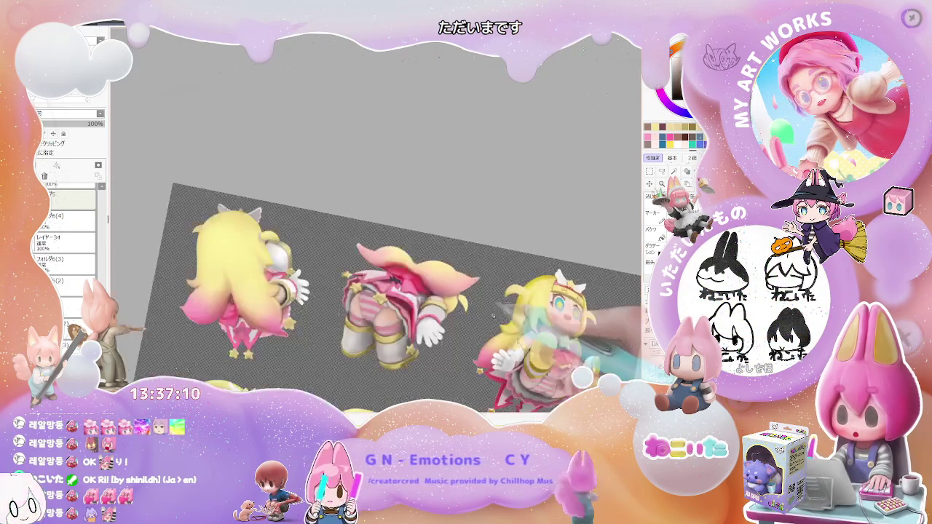
scroll(531, 331, "down", 1)
scroll(533, 333, "down", 1)
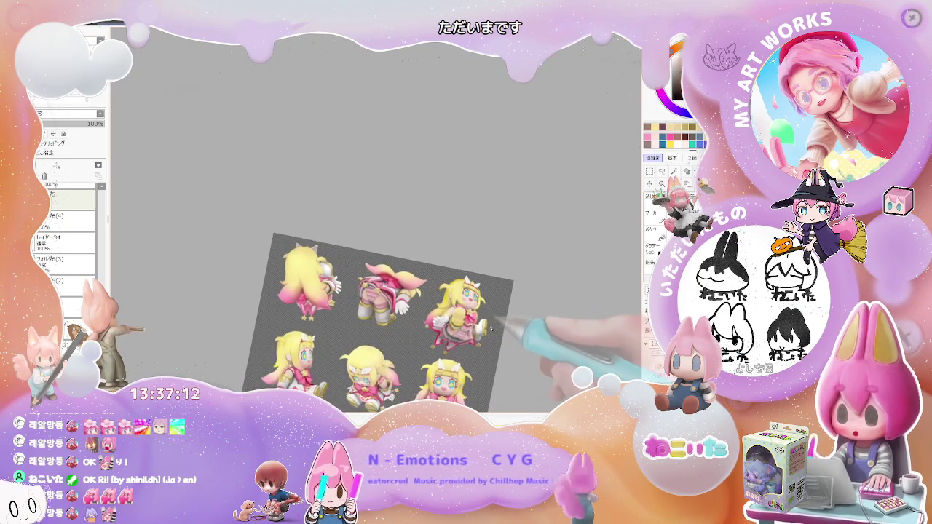
key("Home")
scroll(466, 306, "up", 1)
scroll(429, 291, "up", 2)
scroll(386, 293, "up", 2)
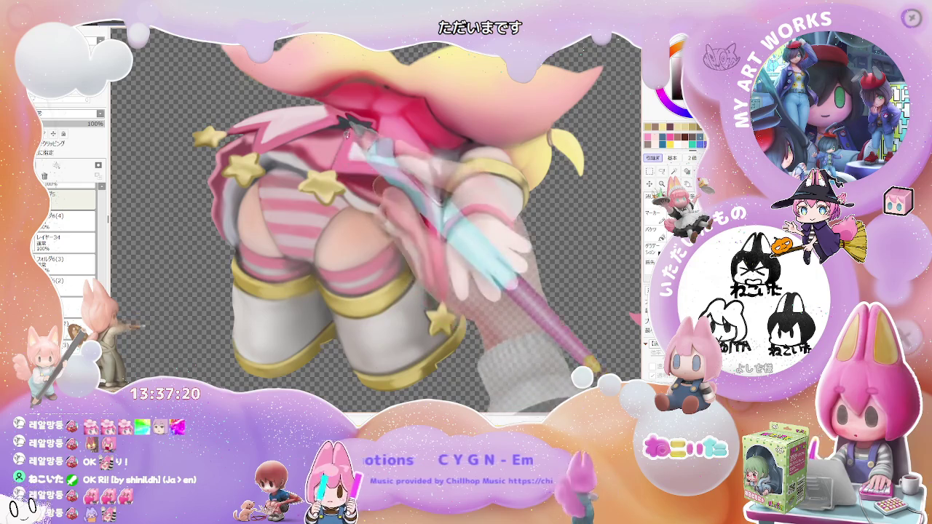
scroll(339, 154, "down", 2)
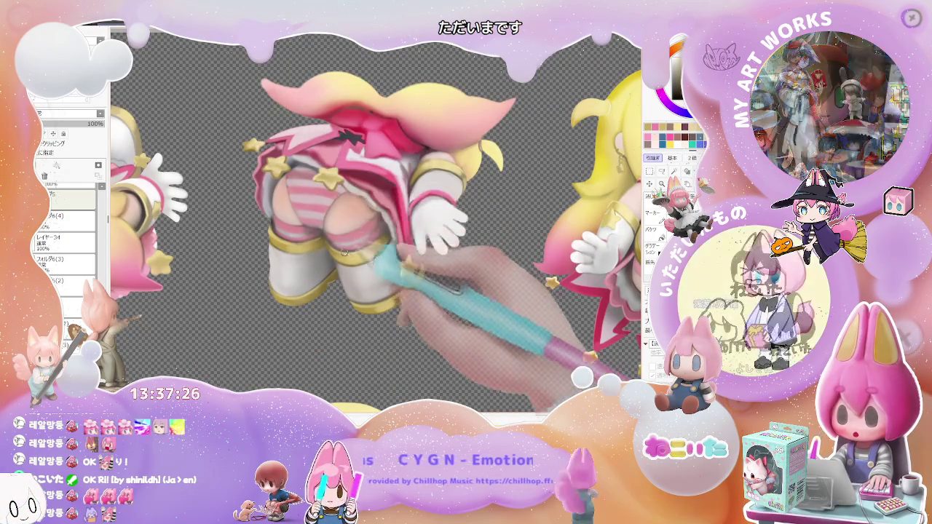
Step: Shrink the brush from 35 down to about 21, zooming out and back in on the legs
key("bracketleft")
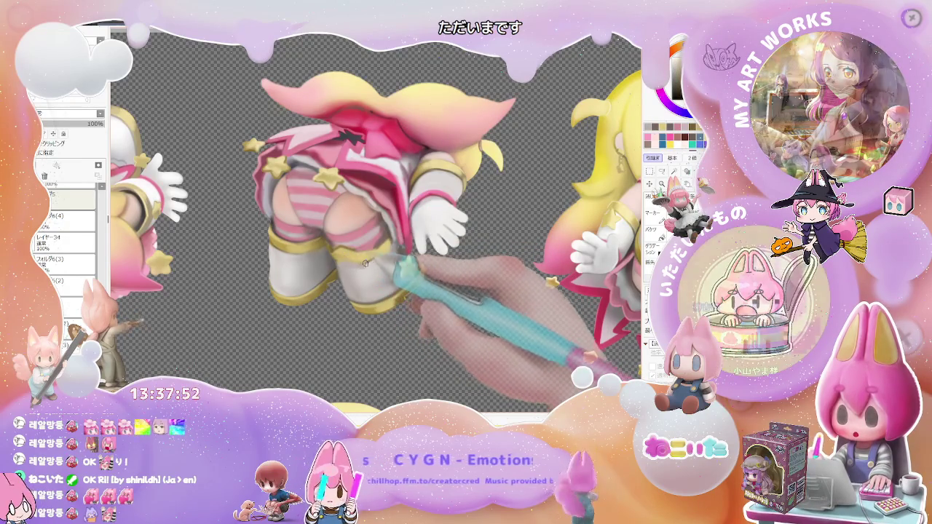
left_click_drag(342, 259, 357, 252)
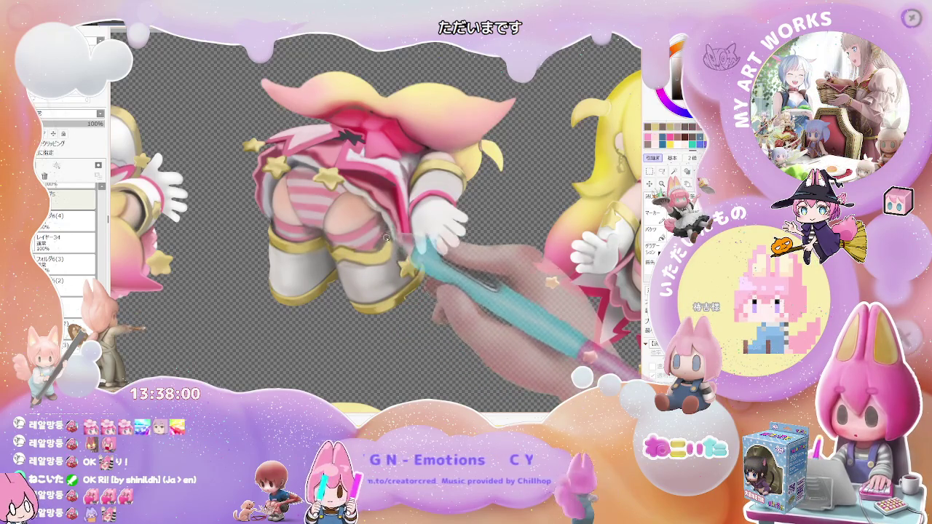
scroll(380, 235, "down", 3)
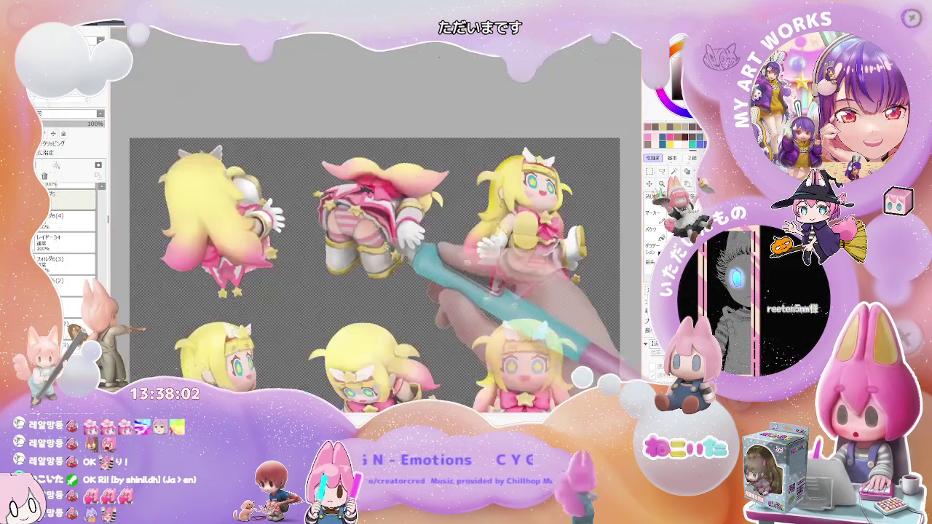
scroll(381, 235, "down", 1)
scroll(364, 240, "up", 1)
scroll(355, 246, "up", 3)
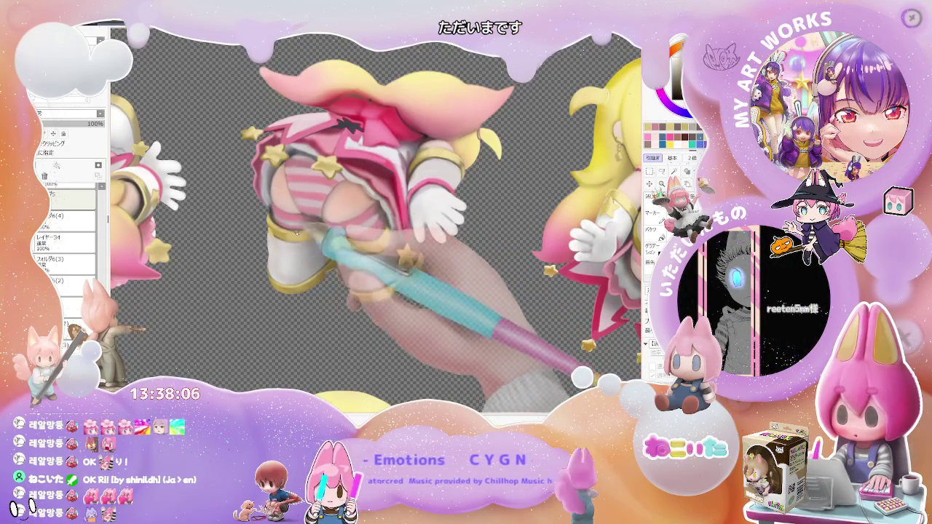
key("bracketright")
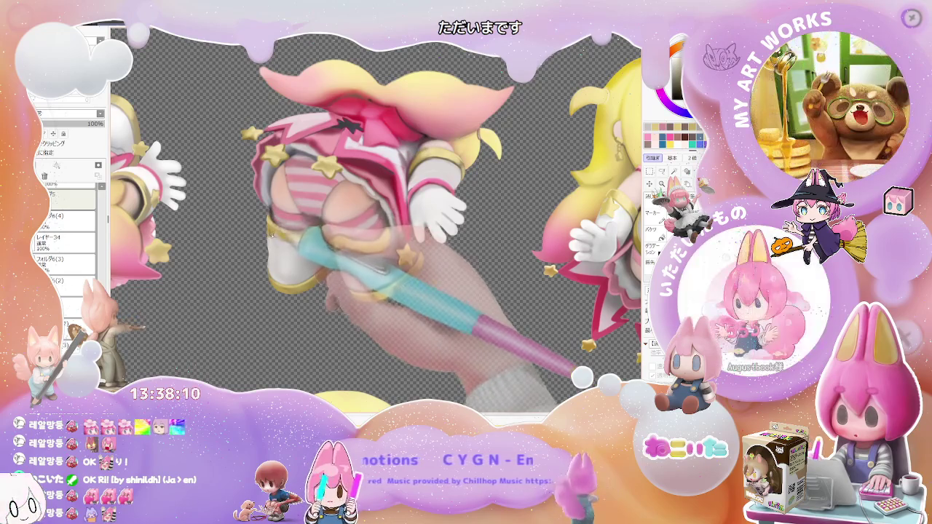
key("bracketleft")
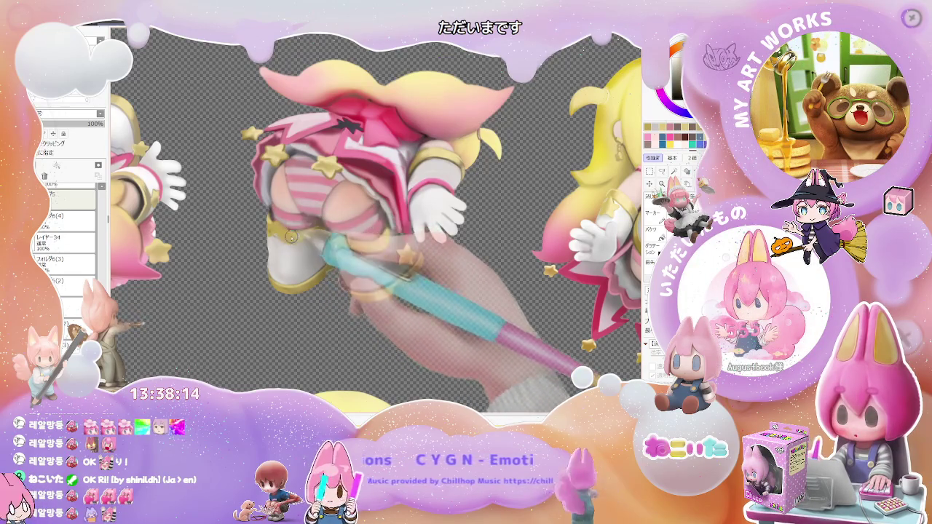
key("minus")
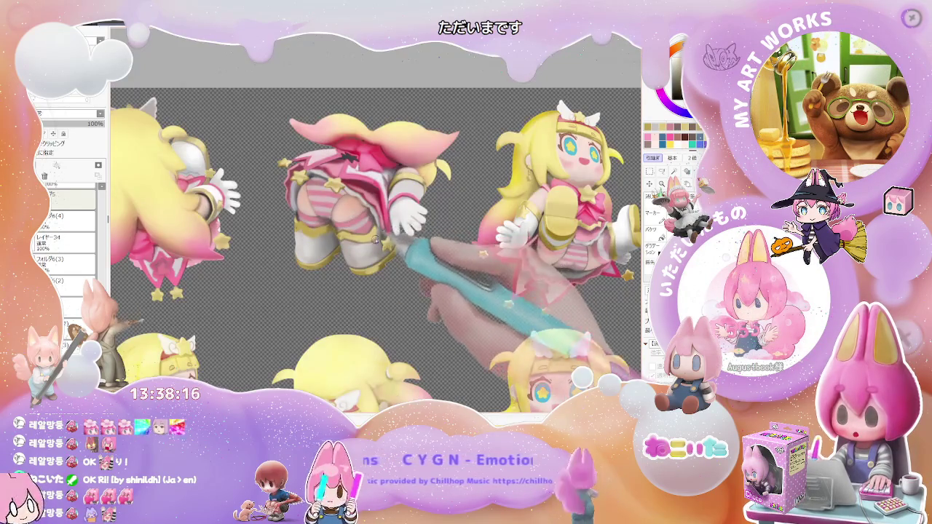
key("plus")
key("plus")
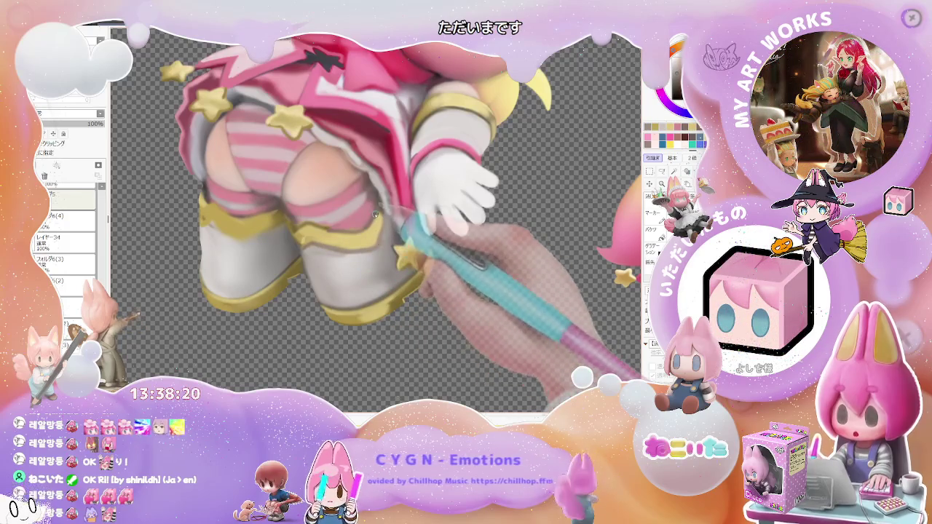
key("bracketleft")
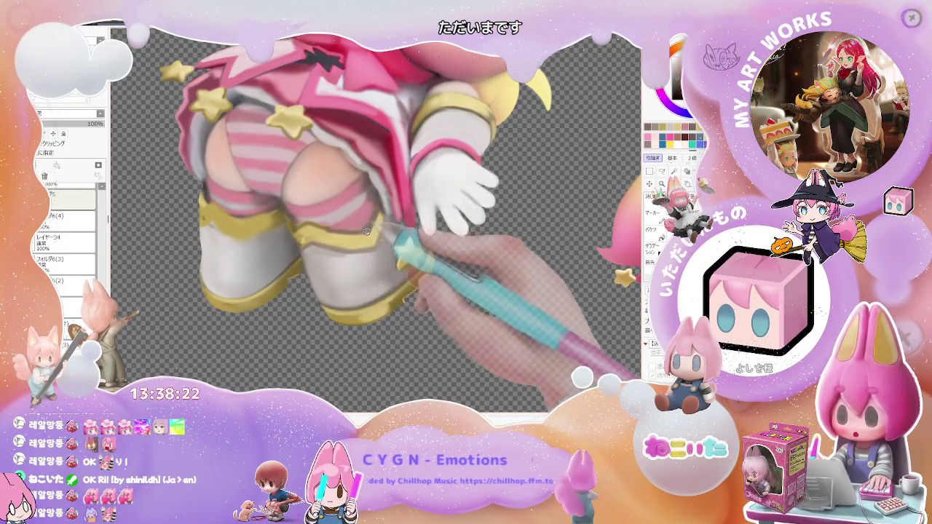
scroll(374, 215, "down", 1)
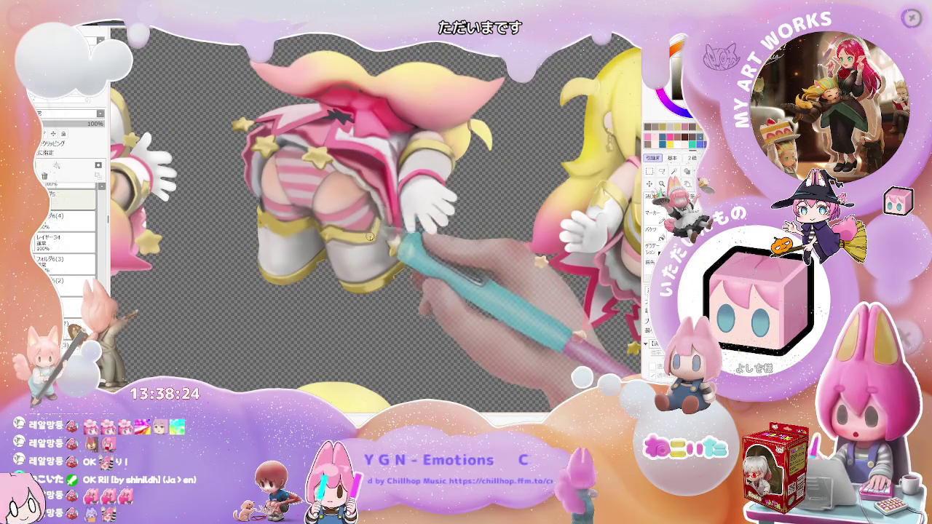
scroll(370, 237, "down", 1)
scroll(386, 238, "down", 1)
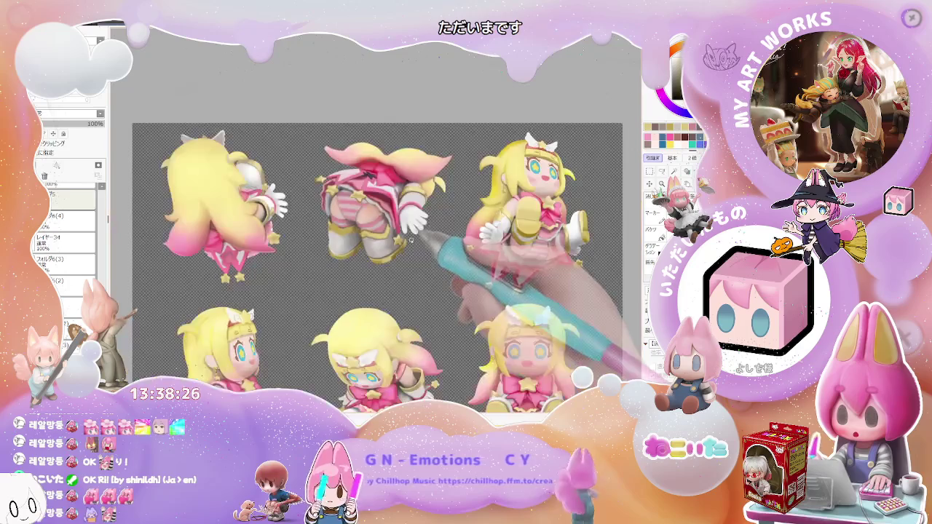
Step: Enlarge the brush about two and a half times with the size shortcut
scroll(410, 242, "down", 1)
scroll(408, 244, "up", 1)
scroll(386, 247, "up", 2)
scroll(357, 251, "up", 2)
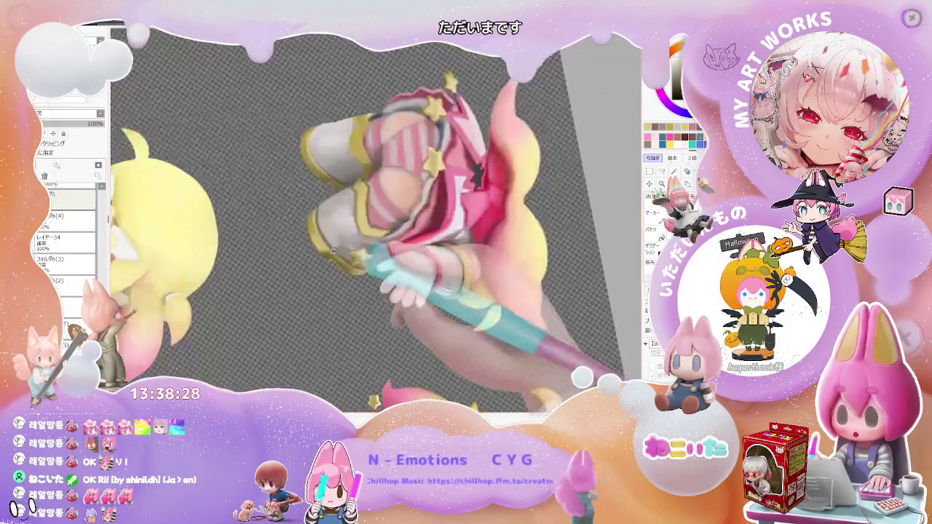
scroll(326, 255, "up", 2)
scroll(326, 247, "down", 1)
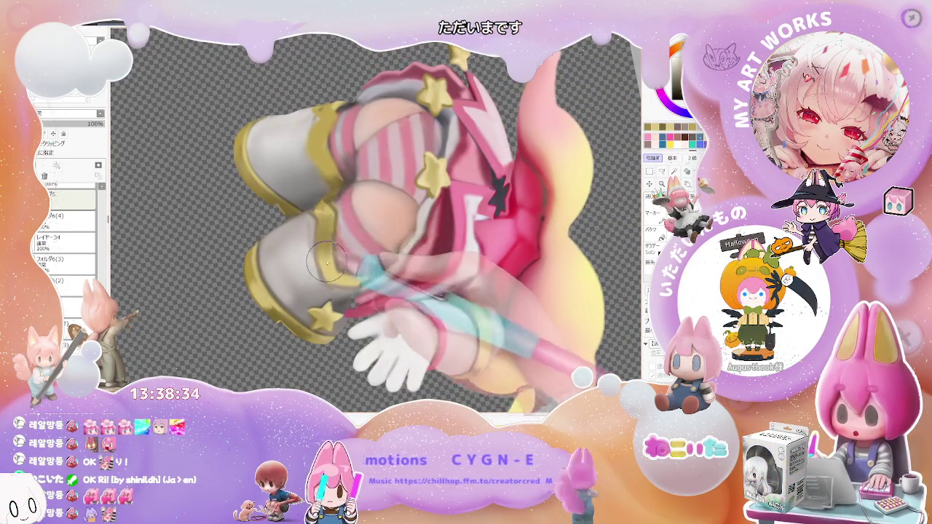
scroll(327, 256, "down", 2)
scroll(328, 256, "down", 2)
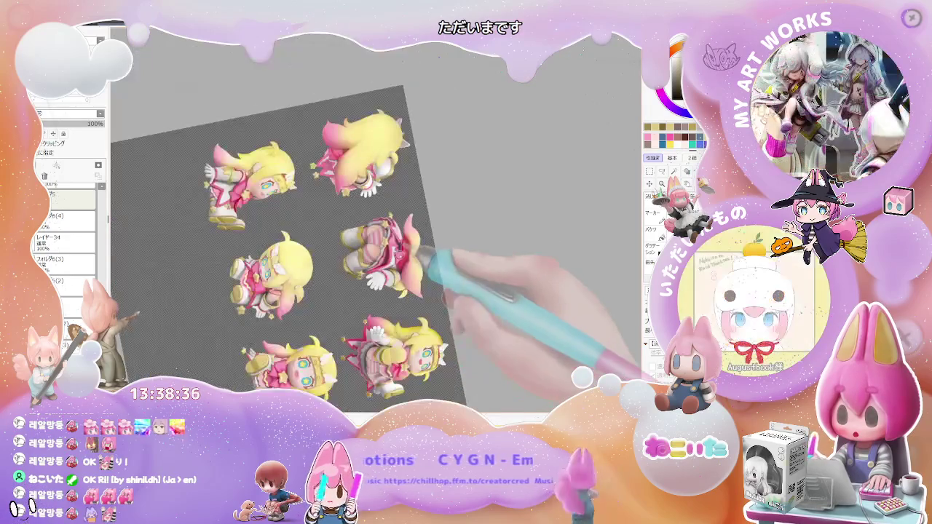
scroll(327, 258, "up", 2)
scroll(327, 259, "up", 2)
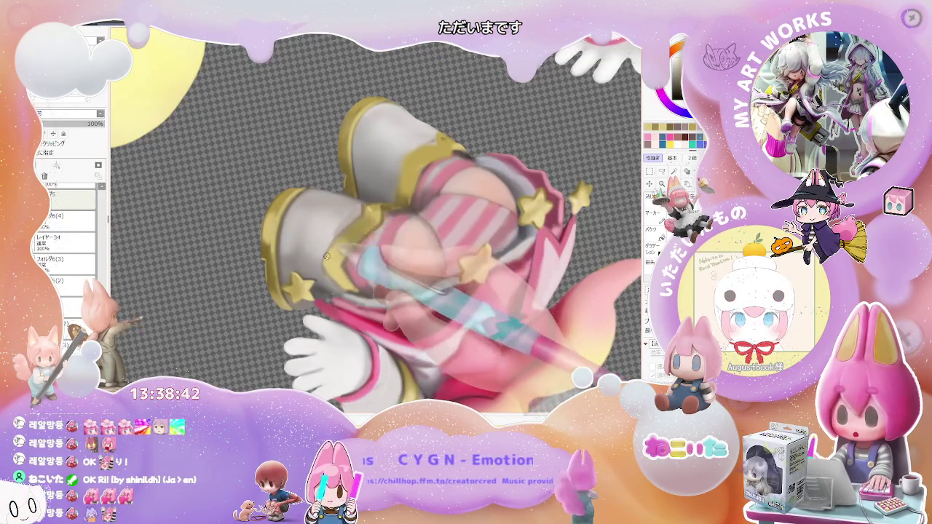
left_click_drag(333, 263, 368, 209)
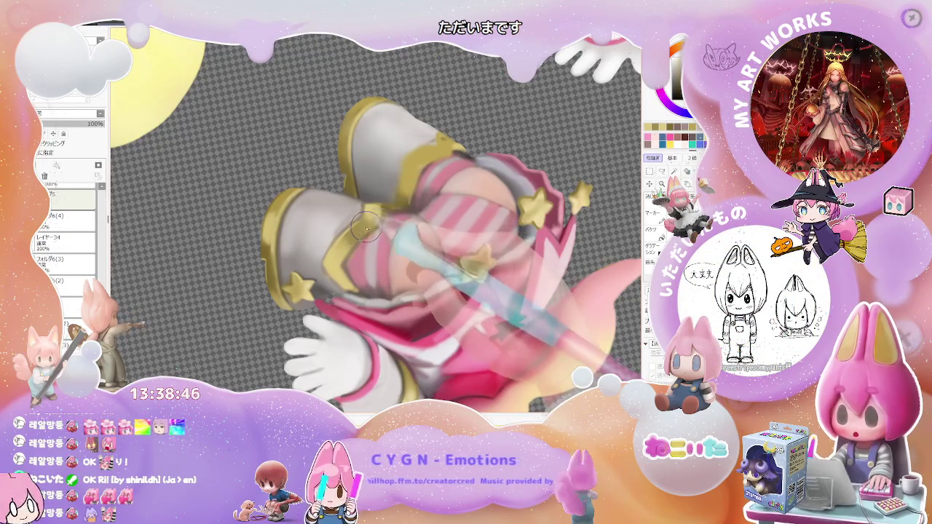
key("bracketright")
key("bracketright")
key("bracketright")
mouse_move(372, 220)
left_mouse_down()
mouse_move(355, 246)
mouse_move(364, 252)
mouse_move(402, 212)
left_mouse_up()
Step: Raise the brush size from 29 to 46
scroll(402, 213, "down", 2)
scroll(402, 212, "down", 1)
scroll(402, 212, "down", 1)
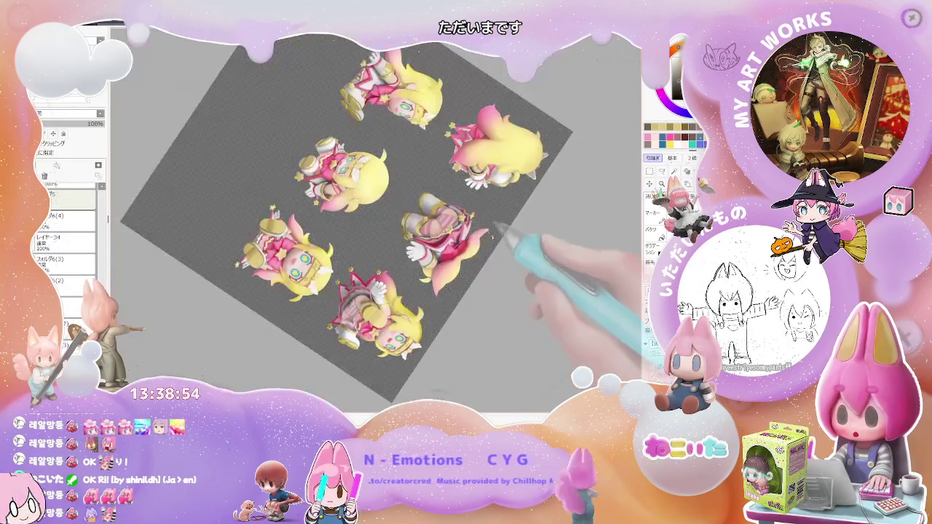
scroll(437, 240, "down", 1)
scroll(490, 279, "down", 1)
scroll(489, 278, "up", 2)
scroll(437, 262, "up", 2)
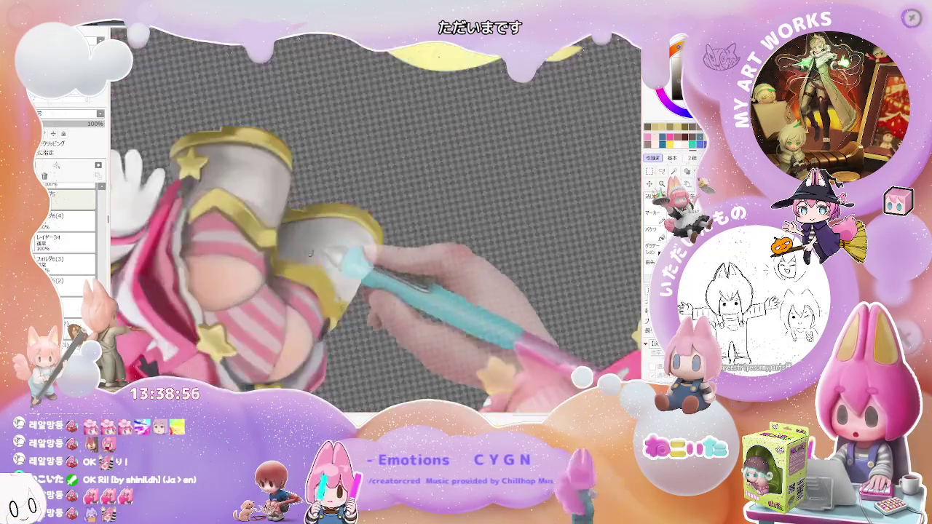
left_click_drag(299, 244, 321, 248)
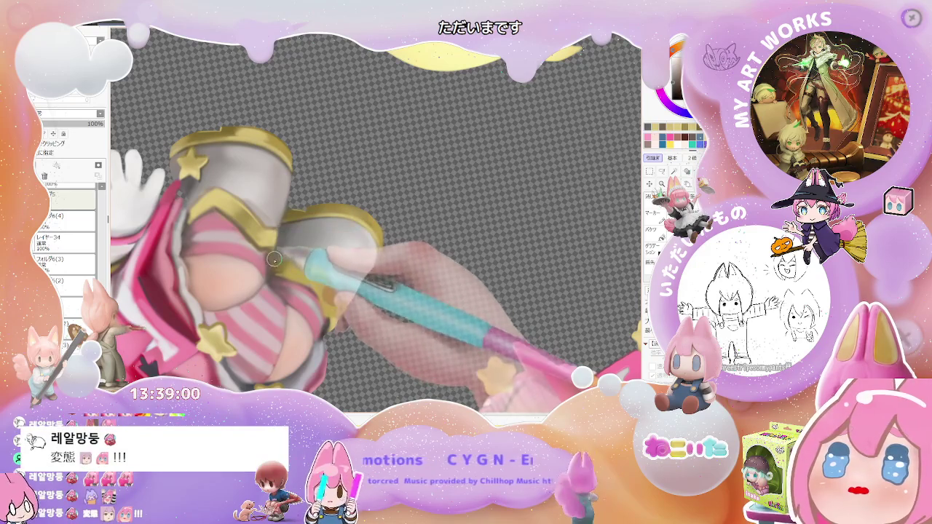
Step: Zoom out and rotate the canvas back toward upright
scroll(279, 245, "down", 3)
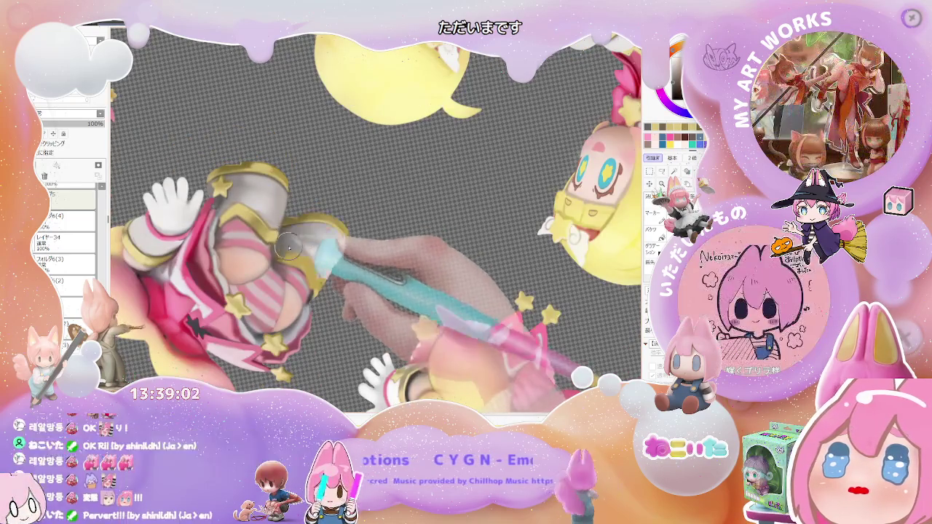
key("Delete")
key("Delete")
scroll(313, 259, "down", 2)
key("End")
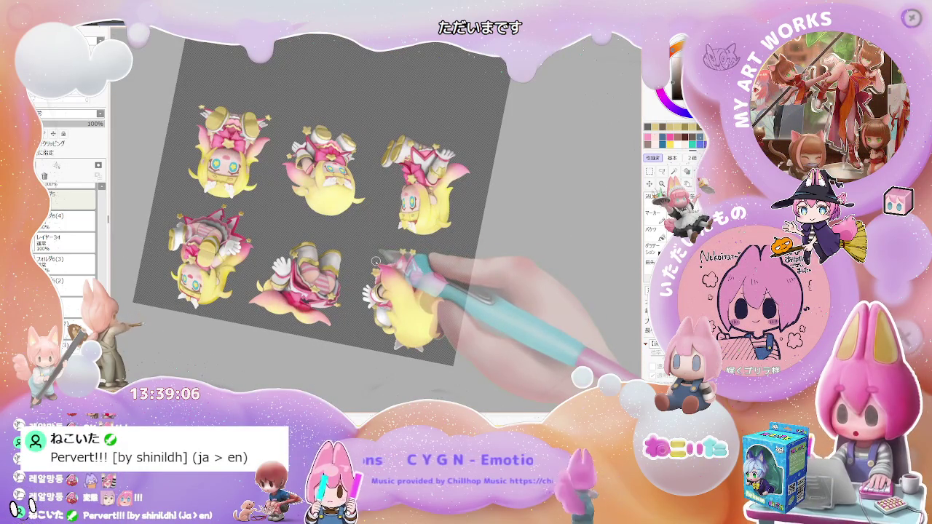
scroll(371, 260, "up", 2)
scroll(313, 269, "up", 3)
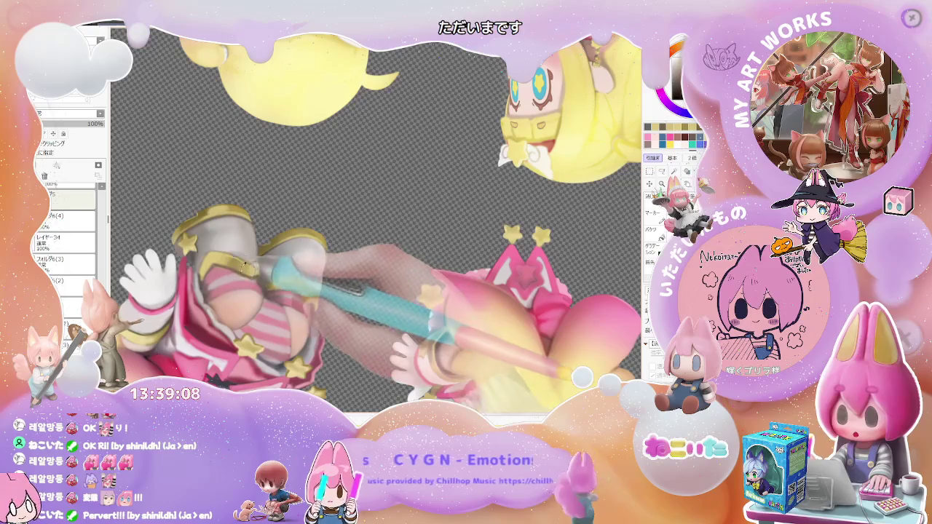
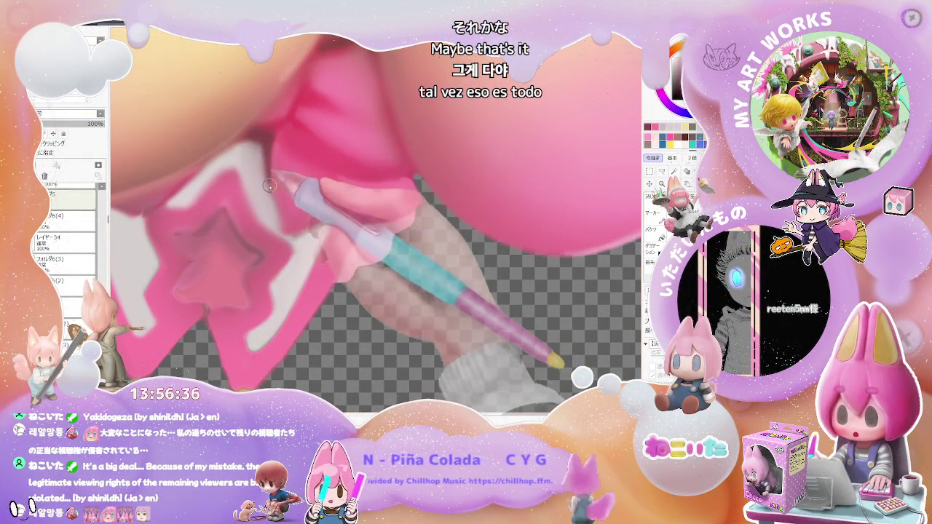
Step: Zoom in and tilt the canvas to view the pink bow beneath the hair
scroll(279, 224, "down", 2)
scroll(328, 229, "down", 2)
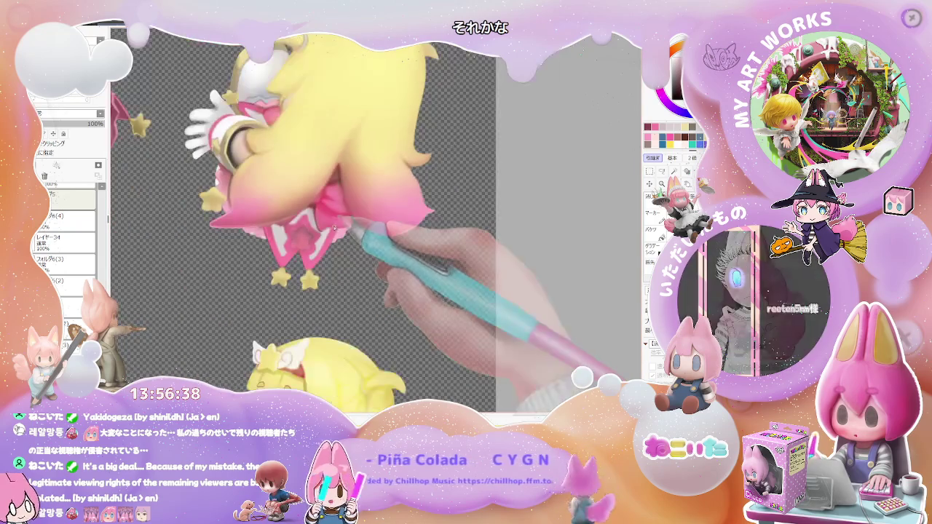
scroll(317, 246, "down", 2)
scroll(316, 247, "up", 2)
scroll(318, 255, "up", 2)
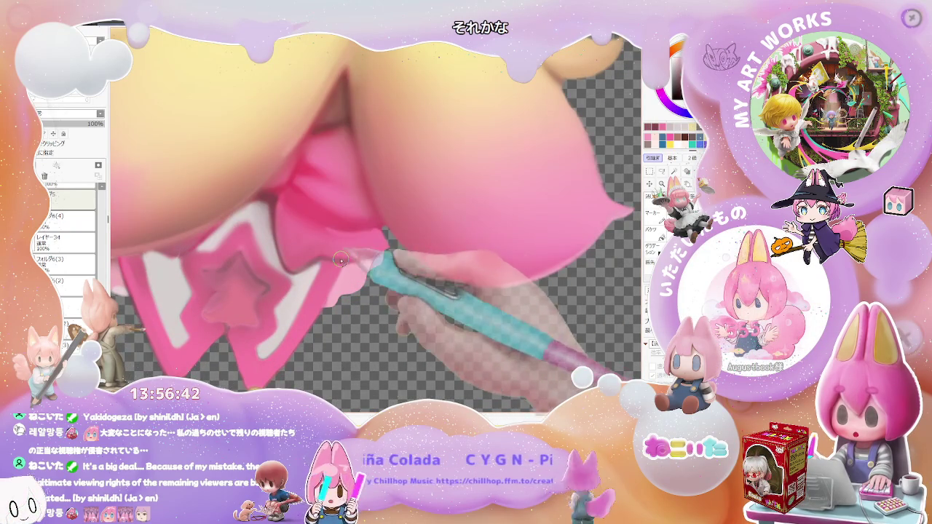
scroll(382, 248, "down", 2)
scroll(386, 242, "down", 2)
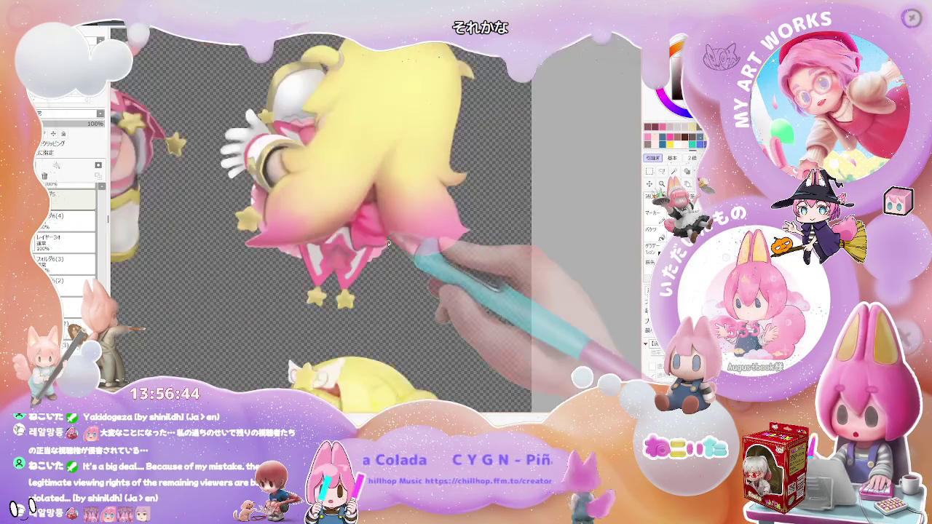
key("Delete")
scroll(382, 198, "up", 2)
scroll(382, 199, "up", 2)
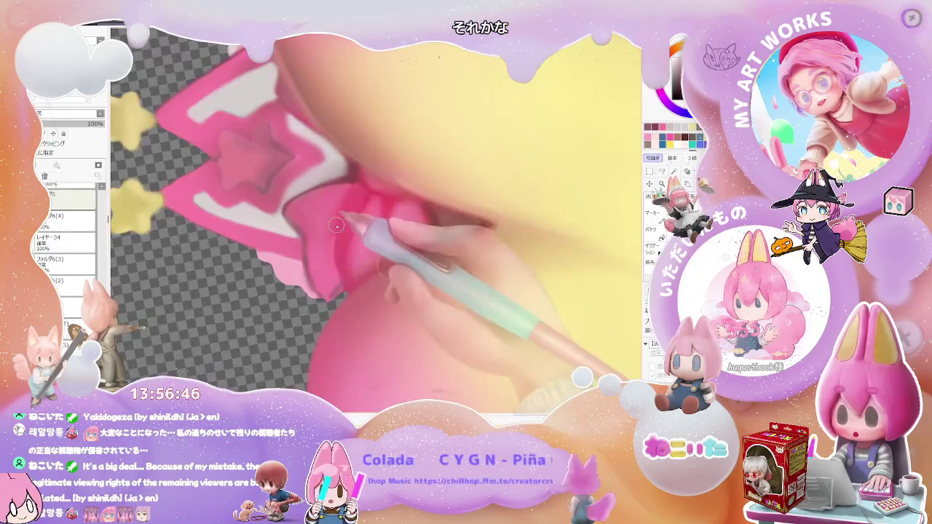
Step: Paint a brush stroke along the pink bow's left edge and zoom to check it
left_click_drag(366, 192, 333, 272)
scroll(332, 271, "down", 1)
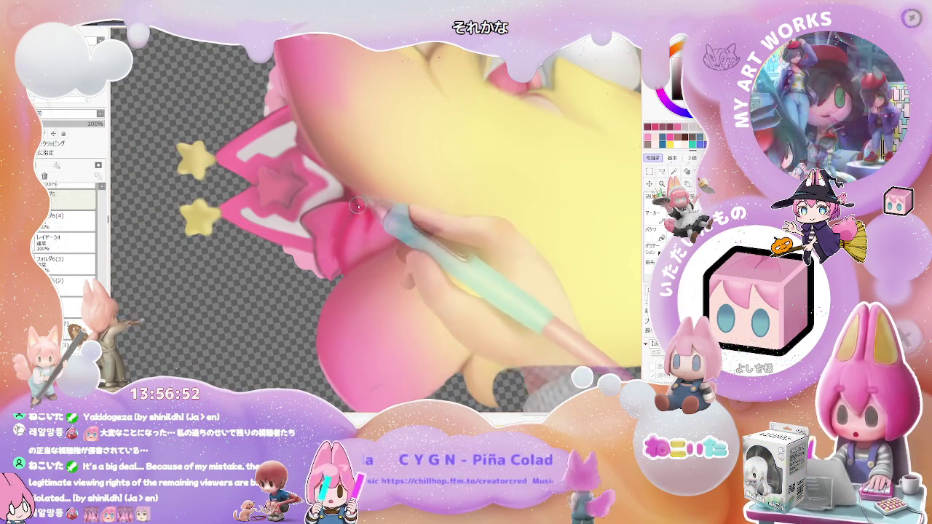
scroll(400, 237, "down", 2)
scroll(400, 237, "up", 1)
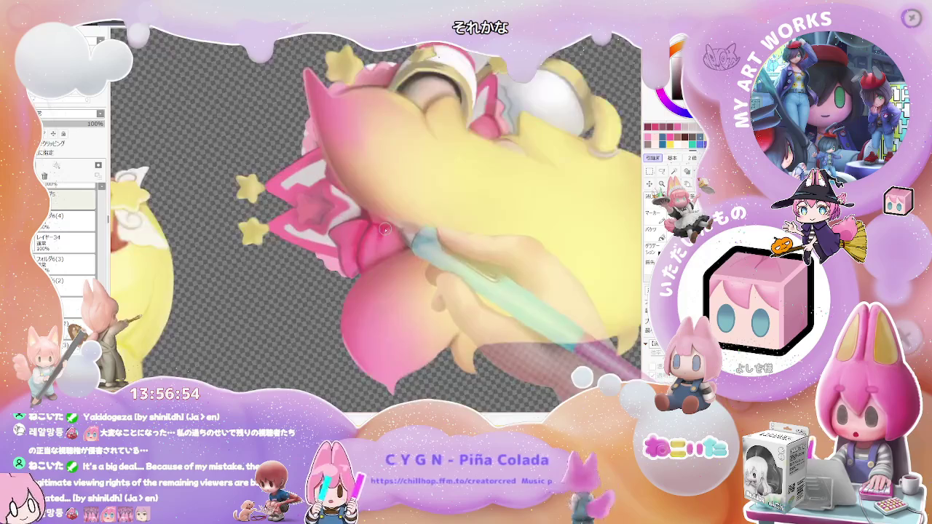
scroll(399, 237, "up", 1)
scroll(386, 232, "down", 2)
scroll(386, 233, "up", 2)
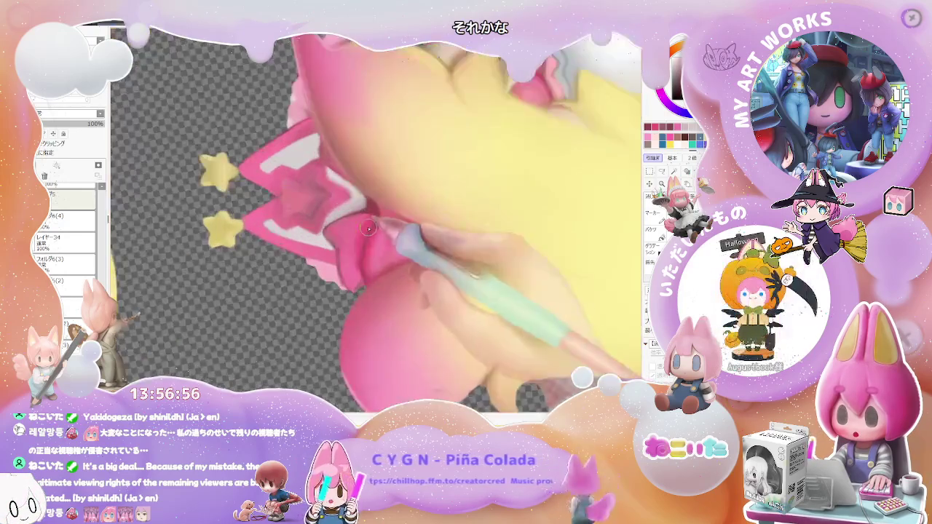
scroll(364, 247, "up", 1)
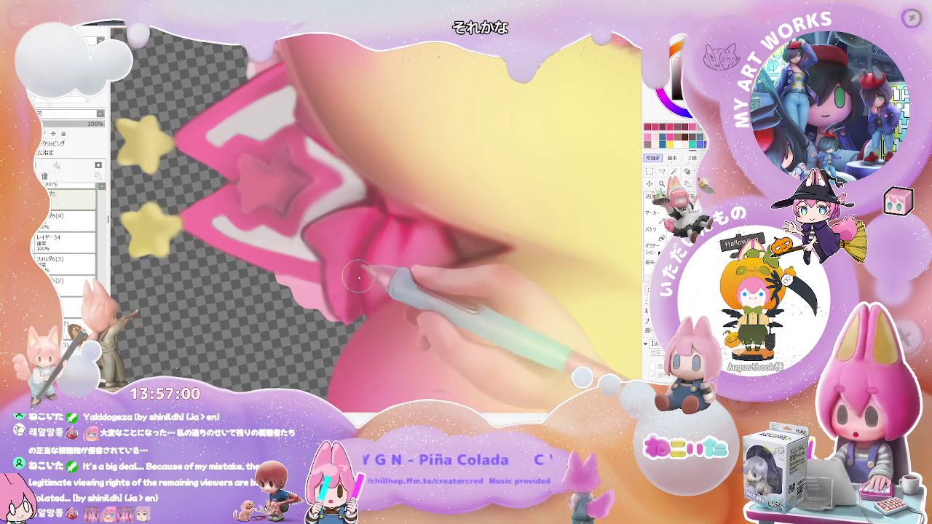
scroll(394, 245, "down", 2)
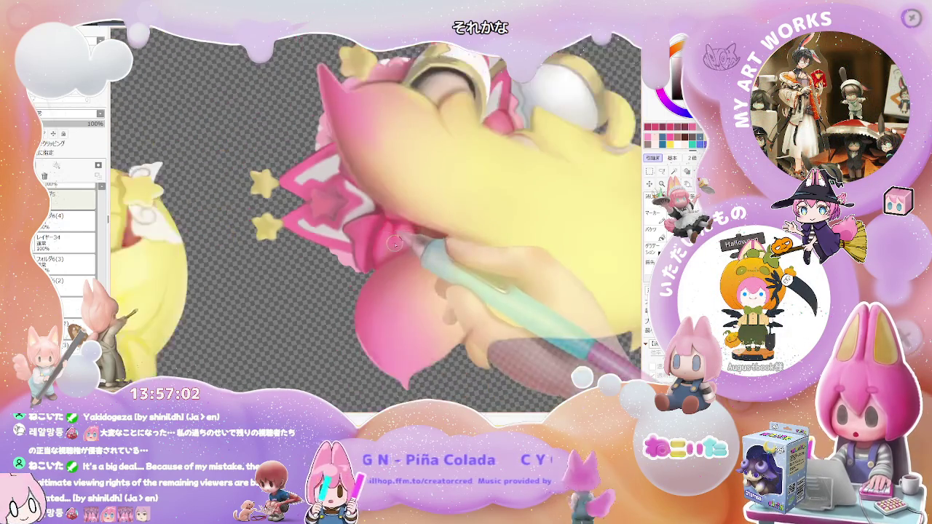
scroll(394, 244, "down", 2)
scroll(408, 266, "up", 1)
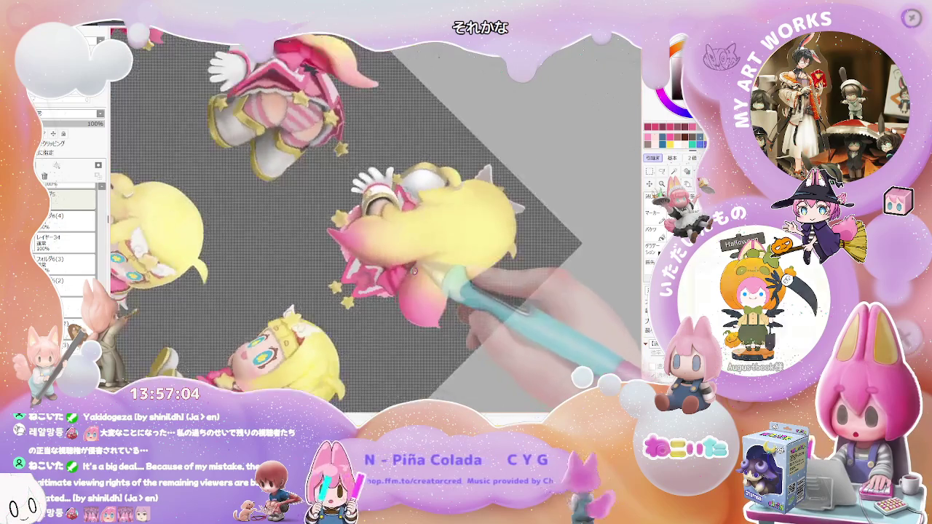
scroll(411, 271, "up", 2)
scroll(396, 240, "up", 2)
scroll(381, 210, "up", 1)
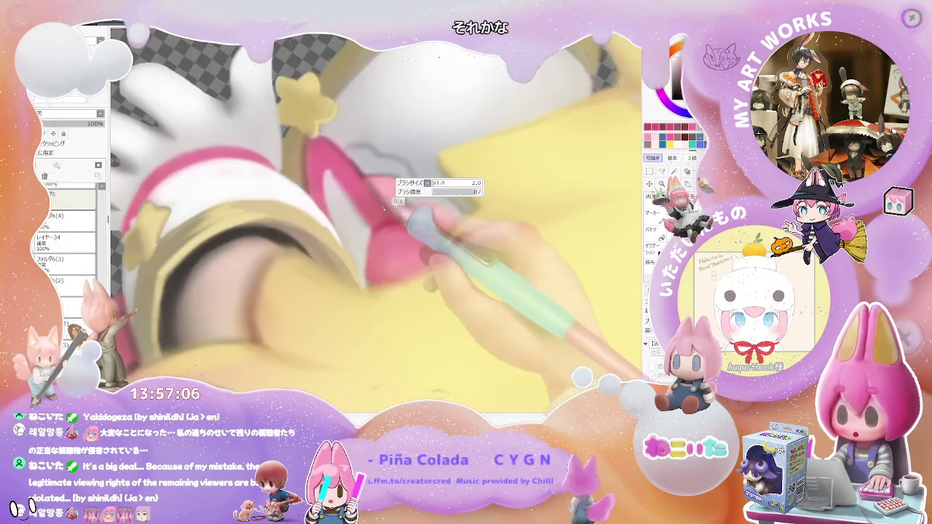
scroll(385, 209, "down", 1)
scroll(390, 208, "down", 1)
scroll(395, 207, "down", 2)
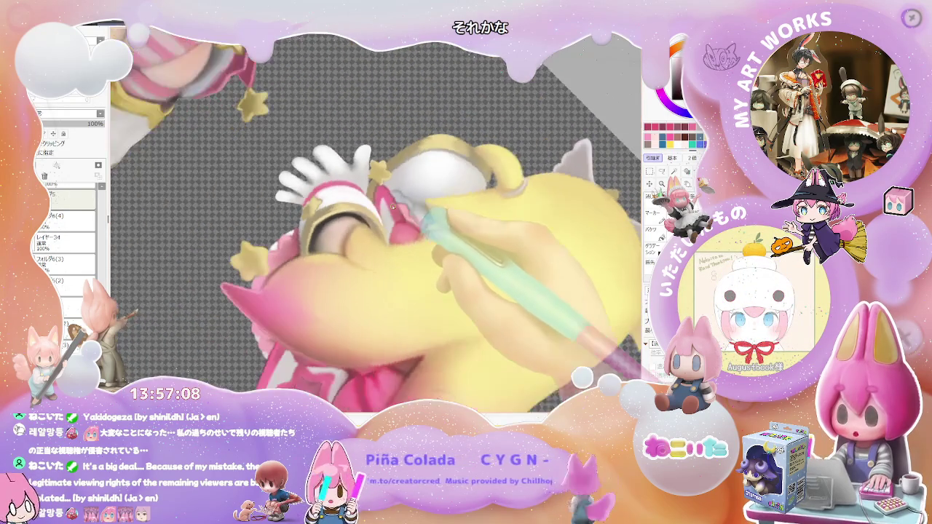
scroll(395, 208, "up", 1)
scroll(402, 205, "up", 1)
scroll(409, 203, "up", 1)
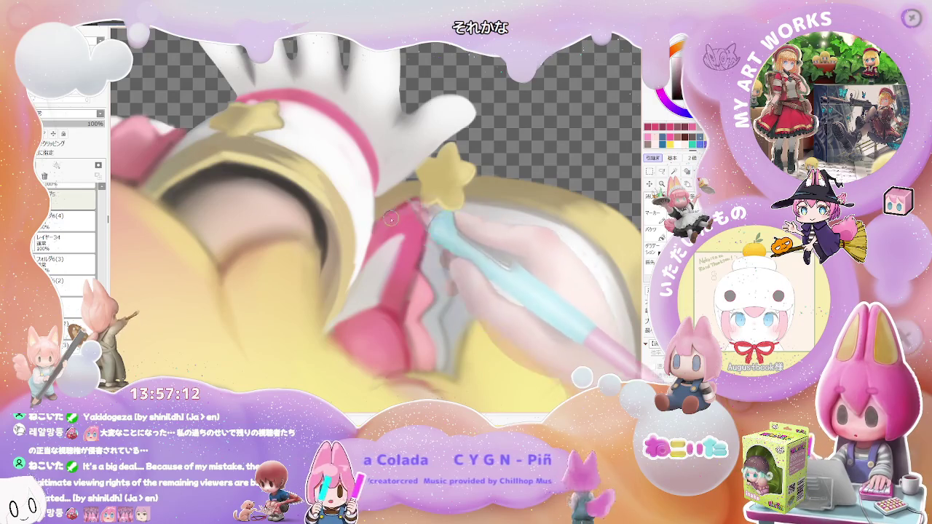
scroll(458, 216, "down", 2)
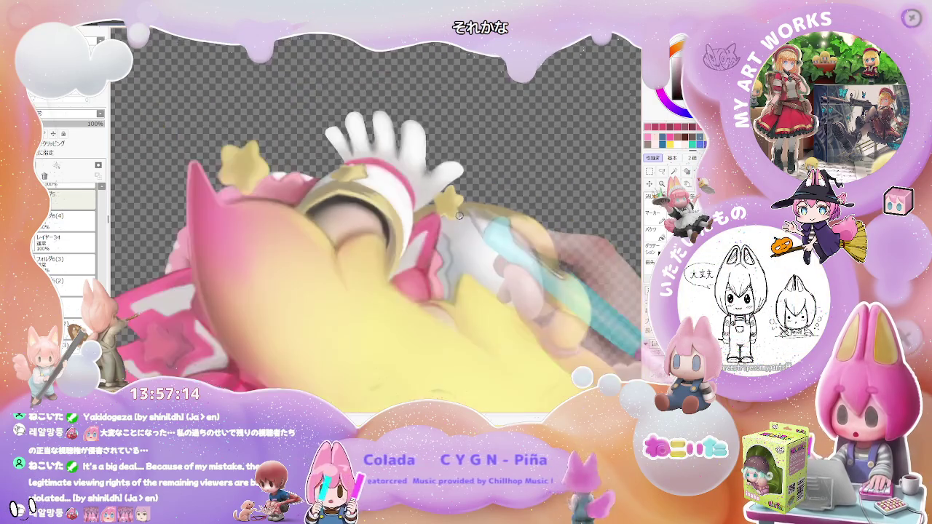
scroll(458, 217, "down", 2)
scroll(437, 254, "up", 2)
scroll(421, 283, "up", 1)
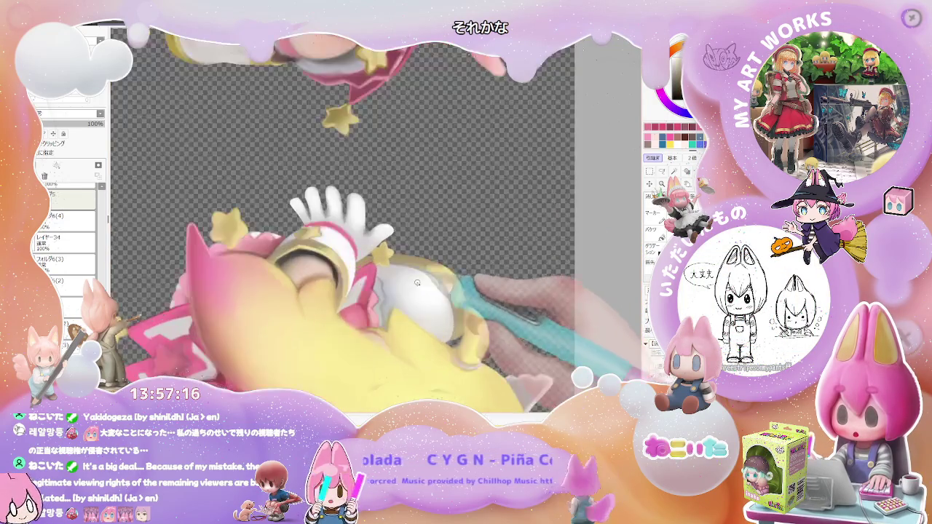
scroll(421, 283, "up", 1)
scroll(347, 259, "up", 1)
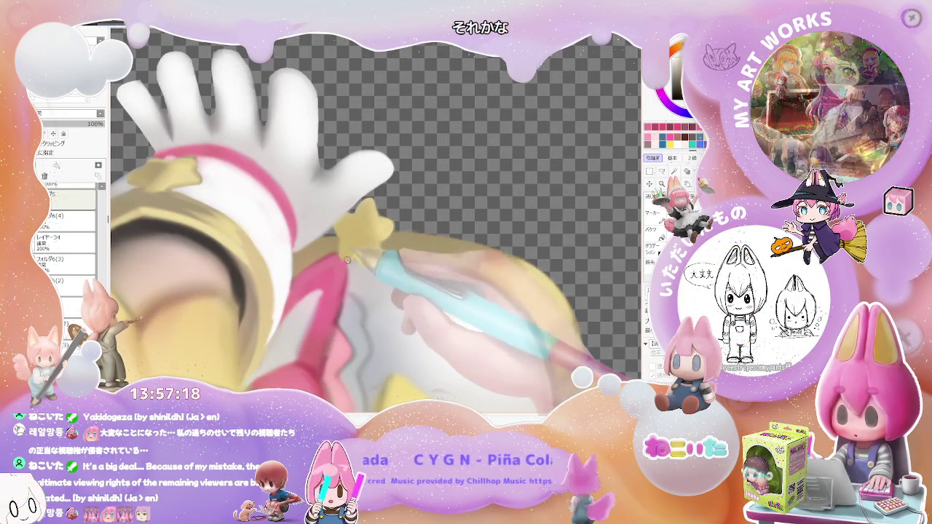
scroll(347, 257, "down", 1)
scroll(409, 342, "down", 1)
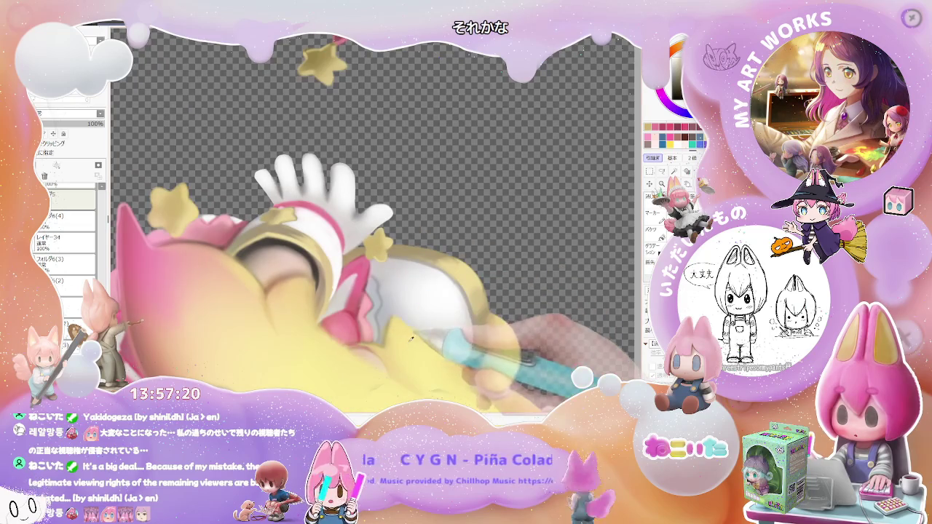
scroll(494, 321, "down", 1)
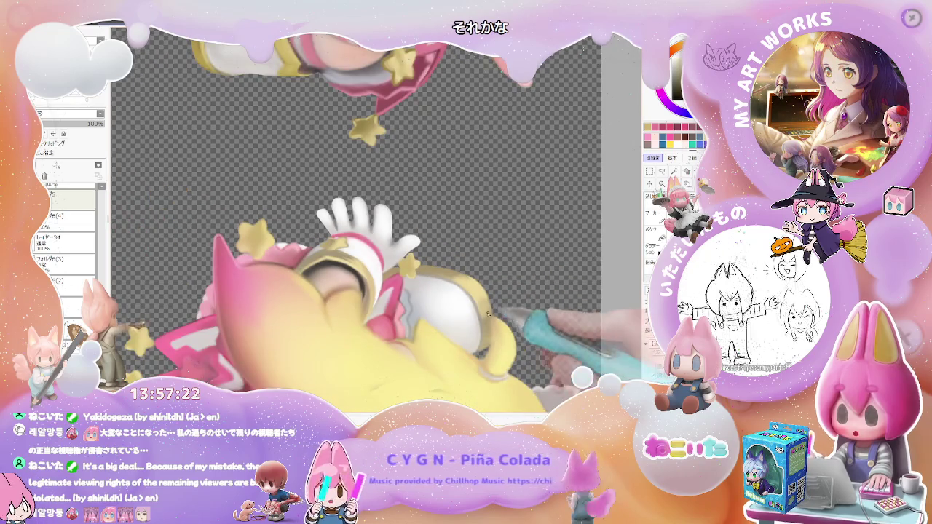
scroll(404, 277, "up", 1)
scroll(340, 270, "up", 1)
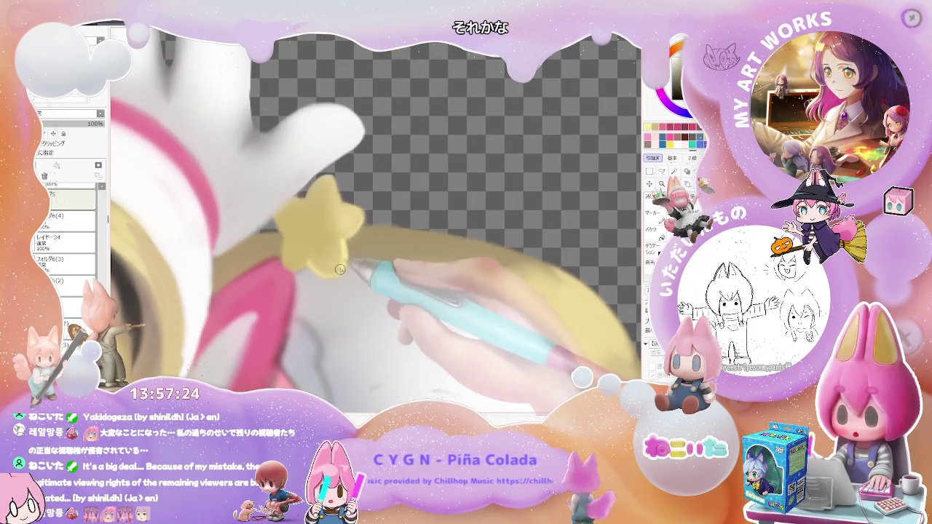
scroll(342, 220, "down", 1)
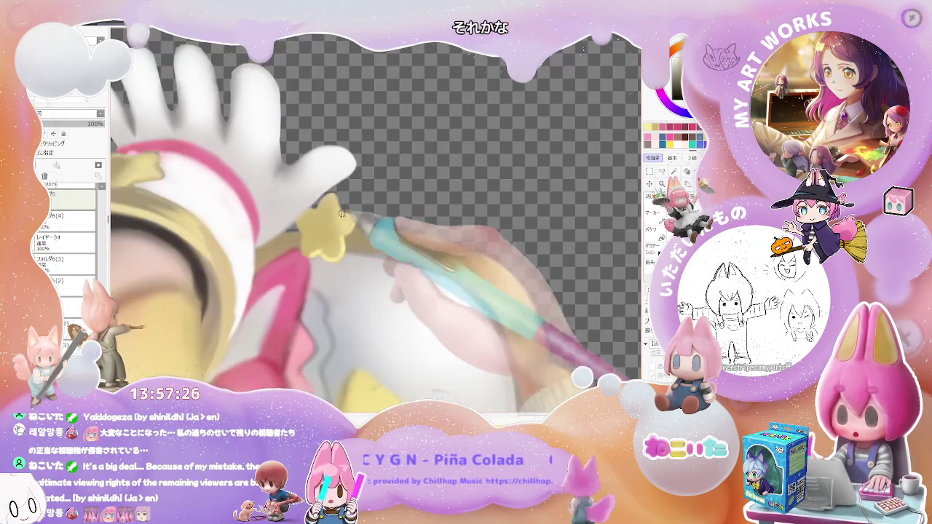
scroll(331, 196, "up", 1)
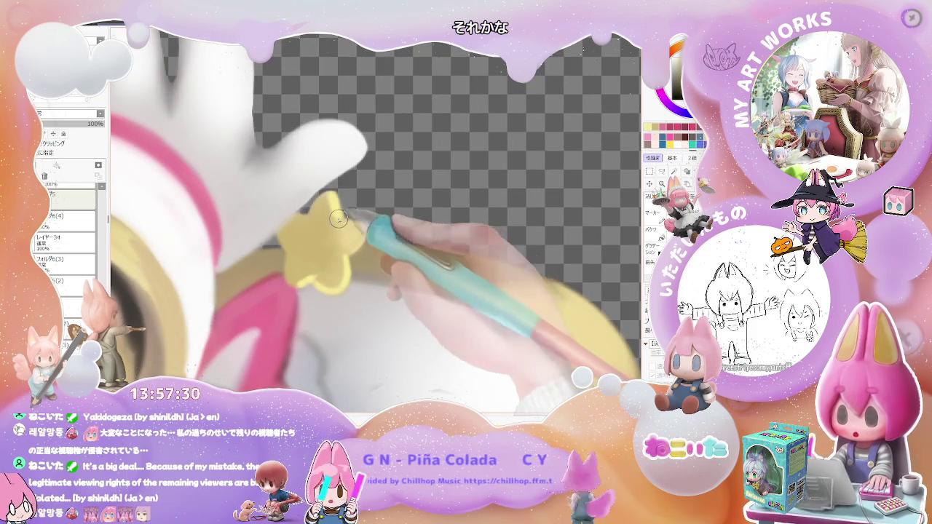
scroll(339, 222, "down", 1)
scroll(331, 230, "down", 1)
scroll(329, 231, "up", 1)
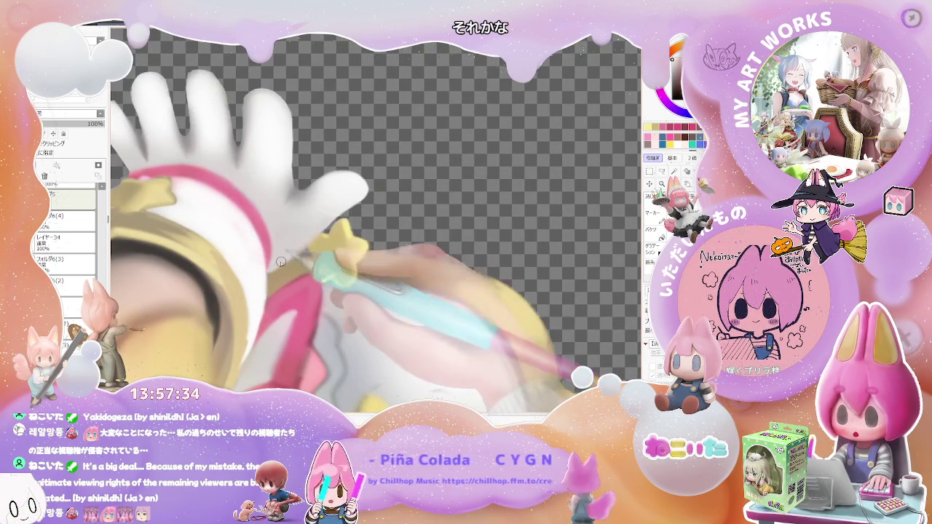
scroll(337, 213, "down", 1)
scroll(342, 215, "down", 1)
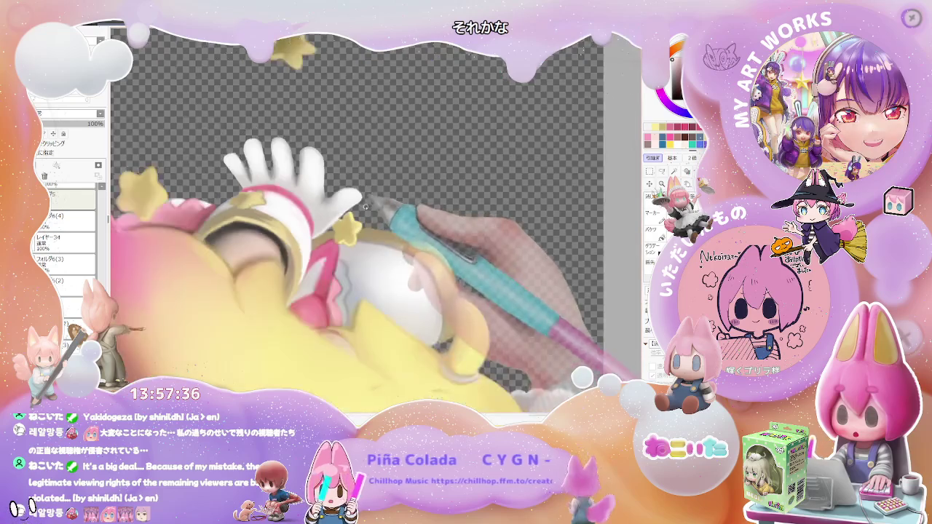
scroll(350, 219, "down", 1)
scroll(437, 233, "down", 1)
key("Delete")
key("Delete")
key("Delete")
key("Delete")
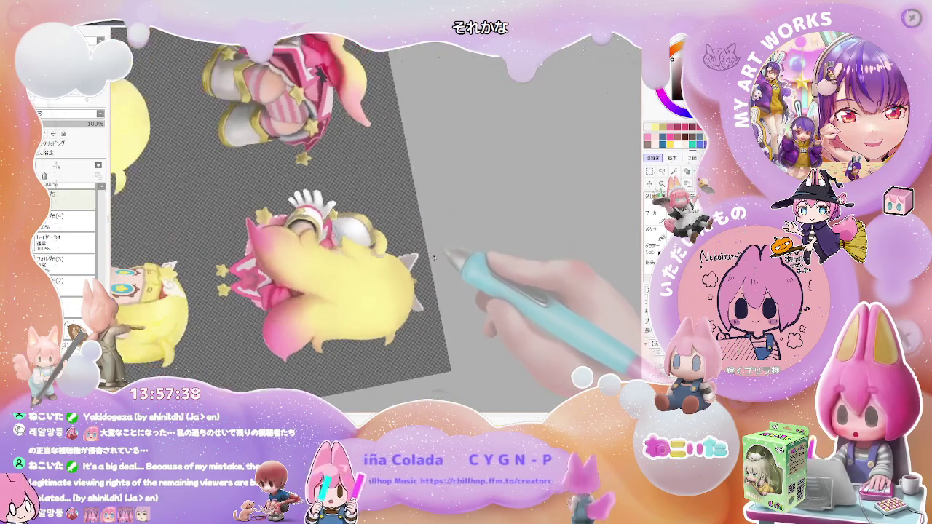
key("Delete")
key("Delete")
Step: Zoom onto the back-view figure and rotate the canvas to a comfortable painting angle
scroll(450, 262, "up", 2)
scroll(350, 306, "up", 2)
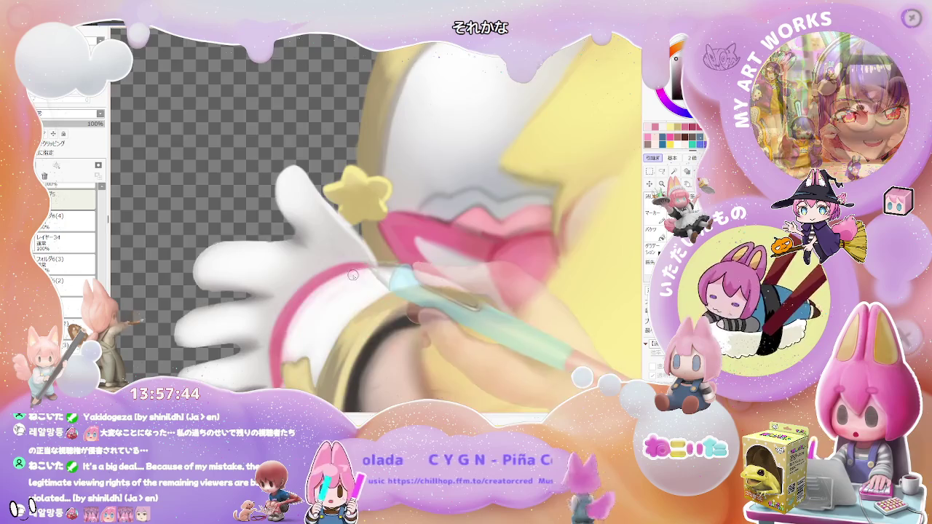
scroll(317, 294, "down", 1)
scroll(320, 295, "down", 1)
scroll(325, 295, "down", 1)
scroll(315, 291, "up", 1)
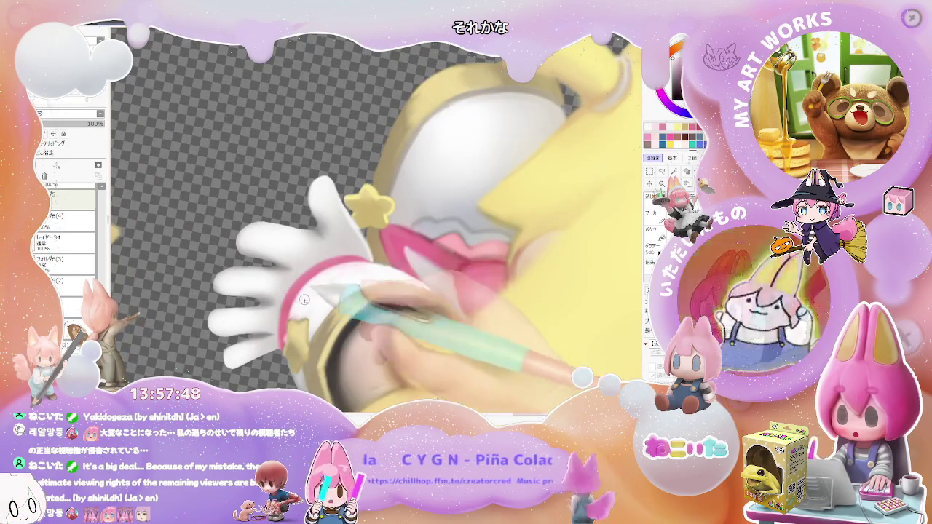
scroll(286, 326, "up", 2)
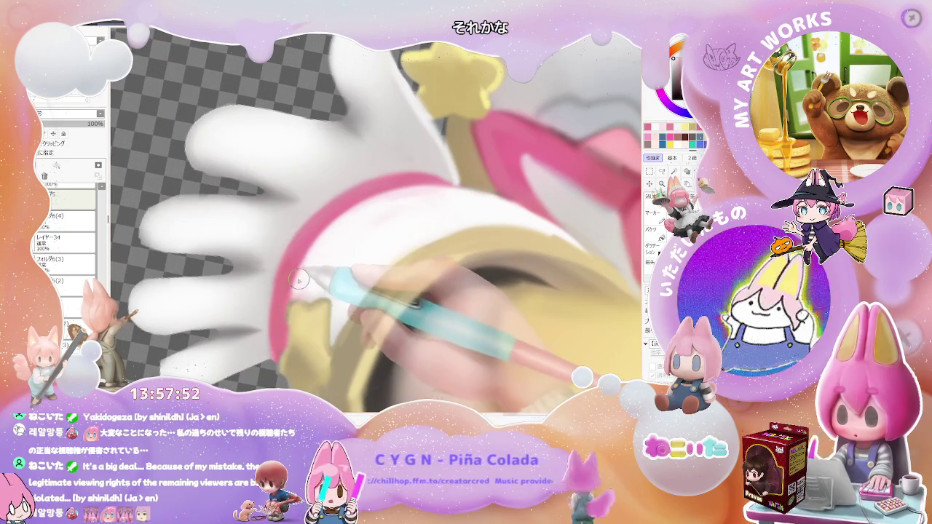
scroll(306, 271, "down", 1)
scroll(313, 270, "down", 1)
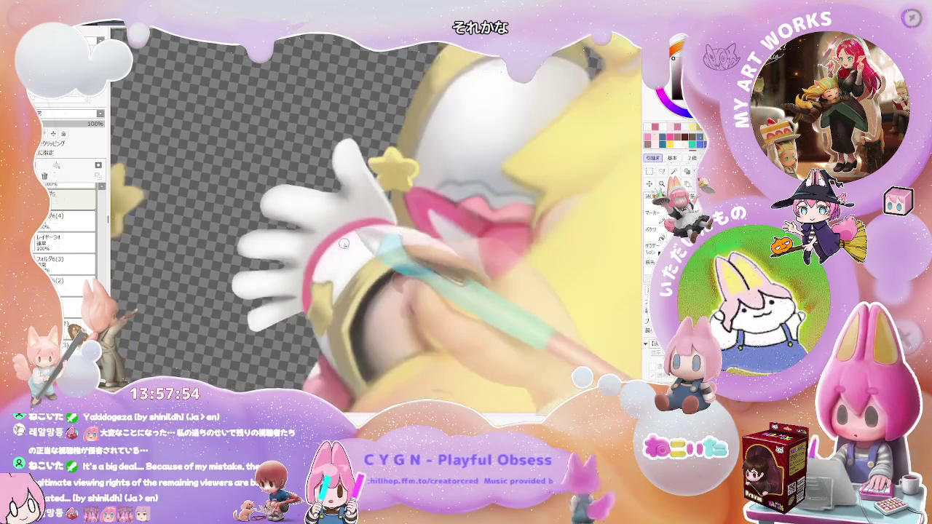
scroll(342, 280, "down", 1)
scroll(375, 291, "down", 1)
scroll(405, 302, "down", 1)
scroll(405, 302, "up", 2)
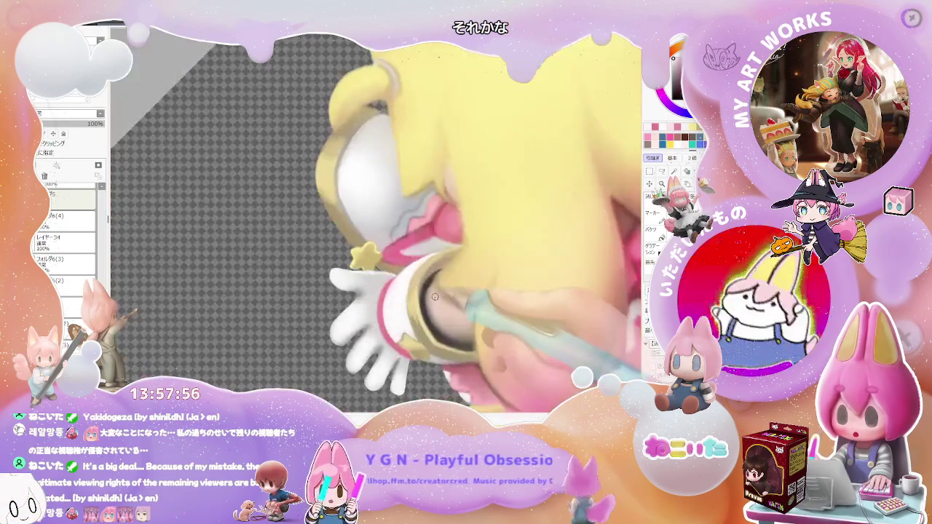
scroll(406, 302, "up", 2)
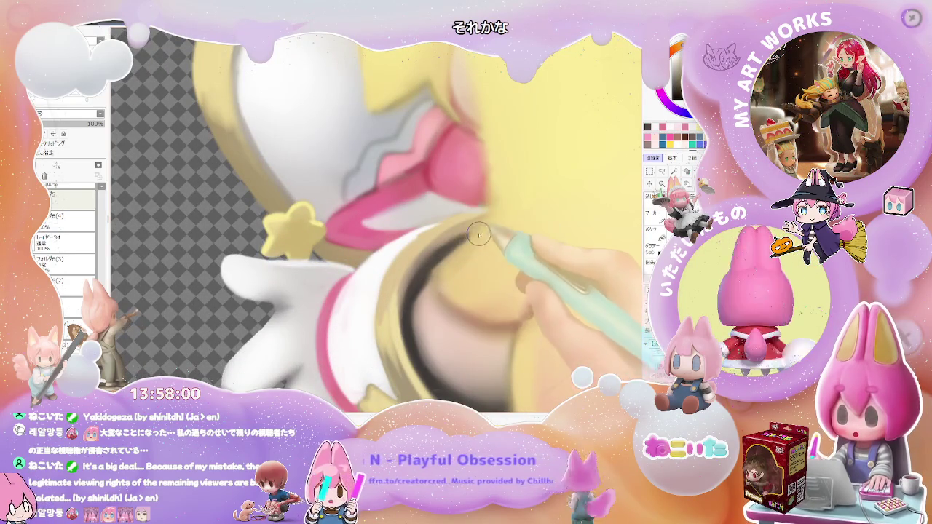
scroll(530, 271, "down", 2)
scroll(530, 272, "up", 2)
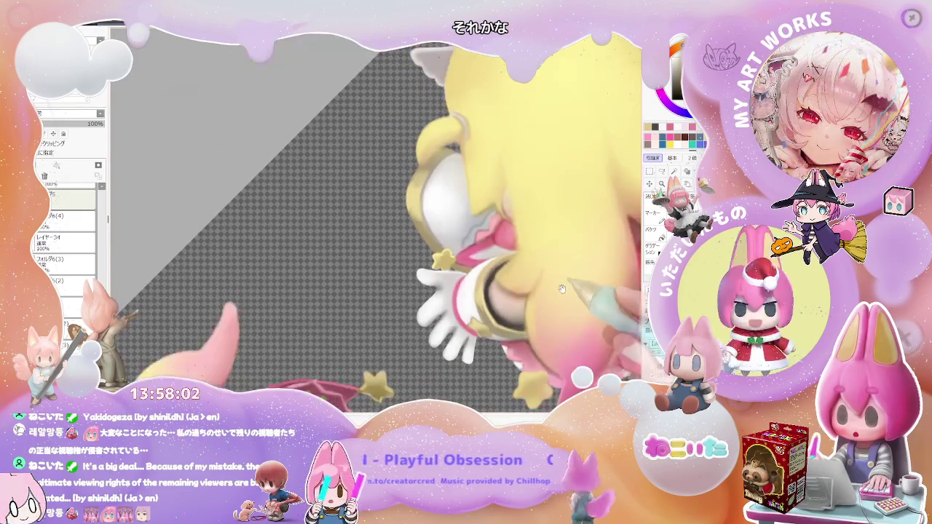
scroll(437, 299, "up", 2)
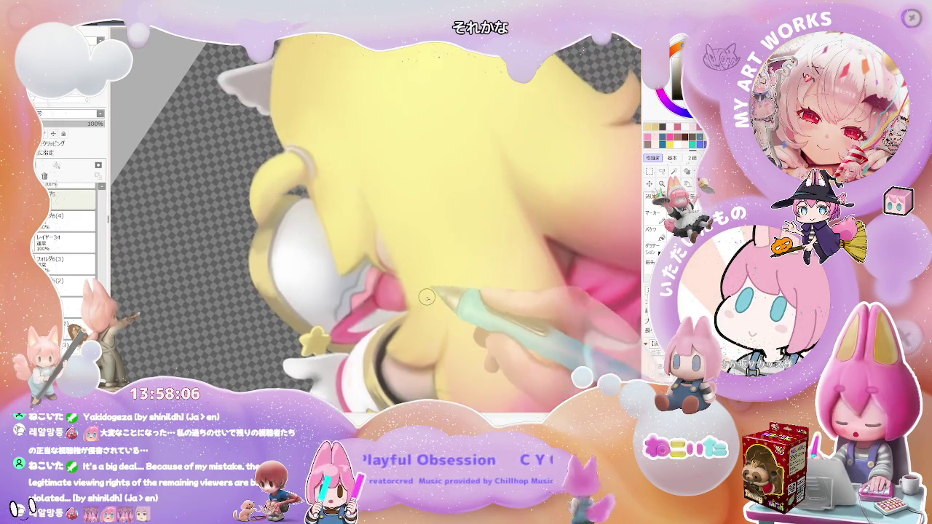
left_click_drag(425, 291, 384, 318)
Step: Deepen the pink shading on the collar ribbon and waist bow, panning up toward the sleeve
scroll(371, 325, "up", 2)
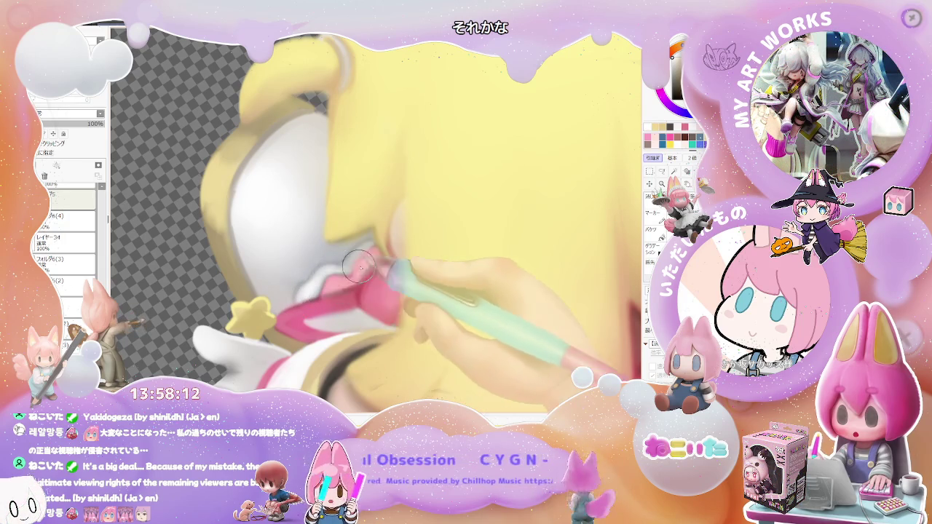
scroll(350, 269, "down", 2)
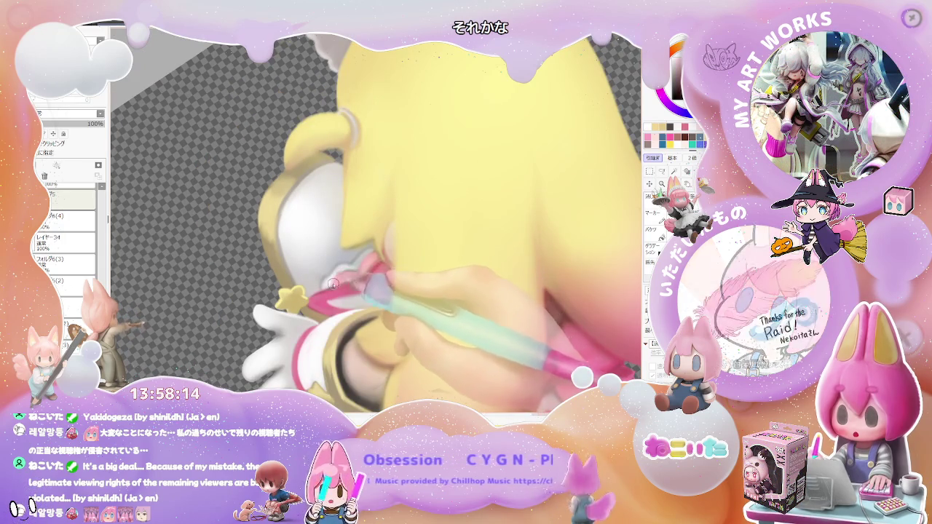
scroll(379, 254, "down", 2)
scroll(380, 255, "down", 2)
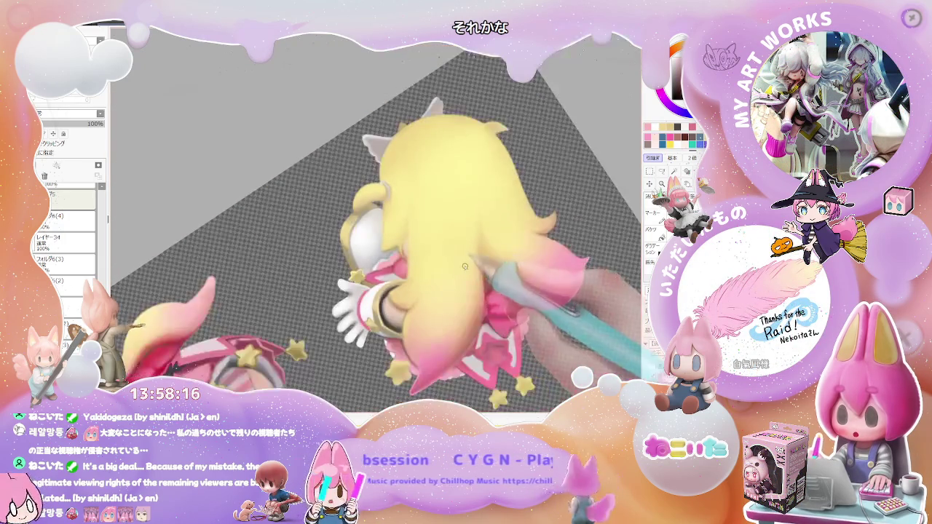
scroll(386, 269, "down", 1)
scroll(393, 291, "down", 1)
scroll(396, 306, "up", 2)
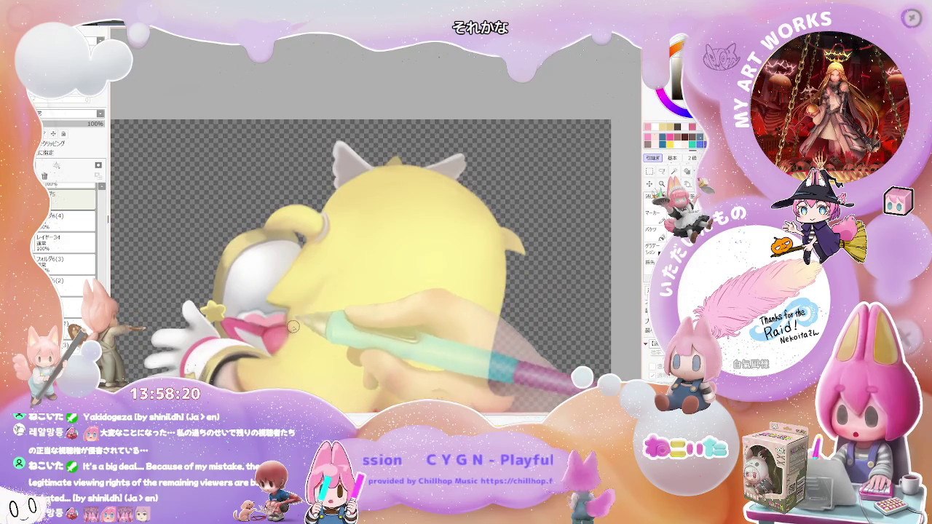
scroll(403, 249, "down", 2)
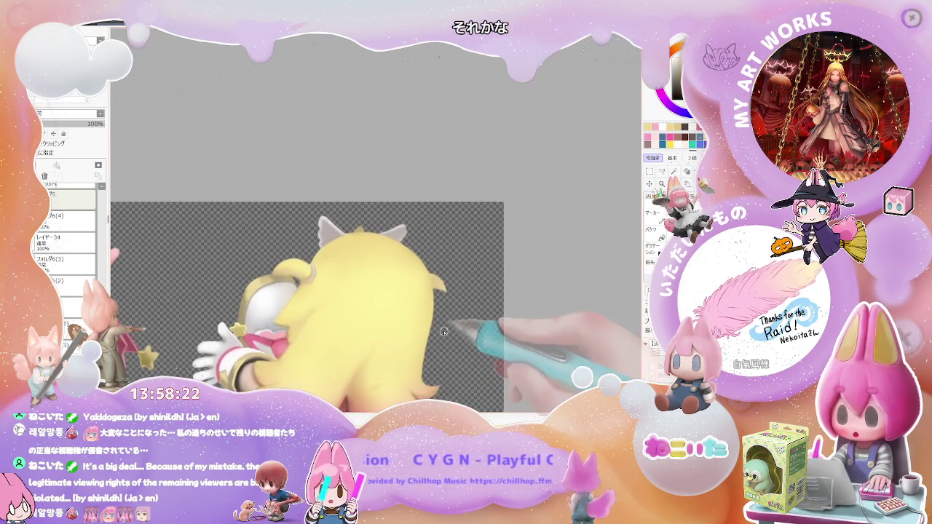
scroll(316, 329, "up", 2)
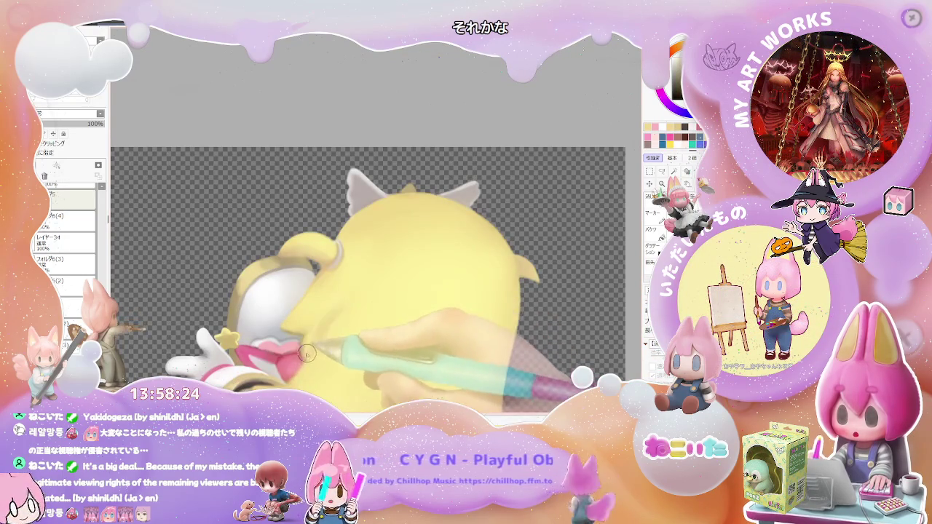
scroll(373, 285, "down", 1)
scroll(372, 285, "down", 1)
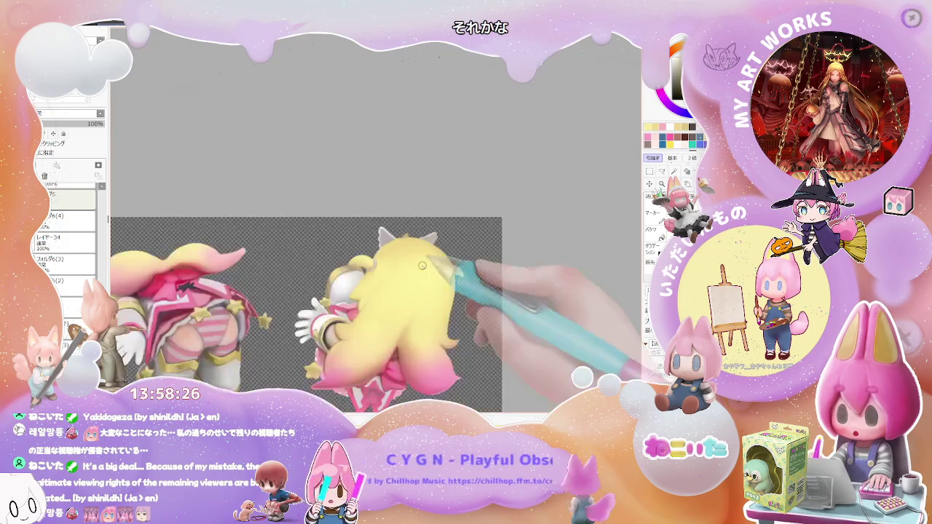
scroll(499, 308, "down", 1)
scroll(466, 328, "up", 1)
scroll(415, 277, "up", 1)
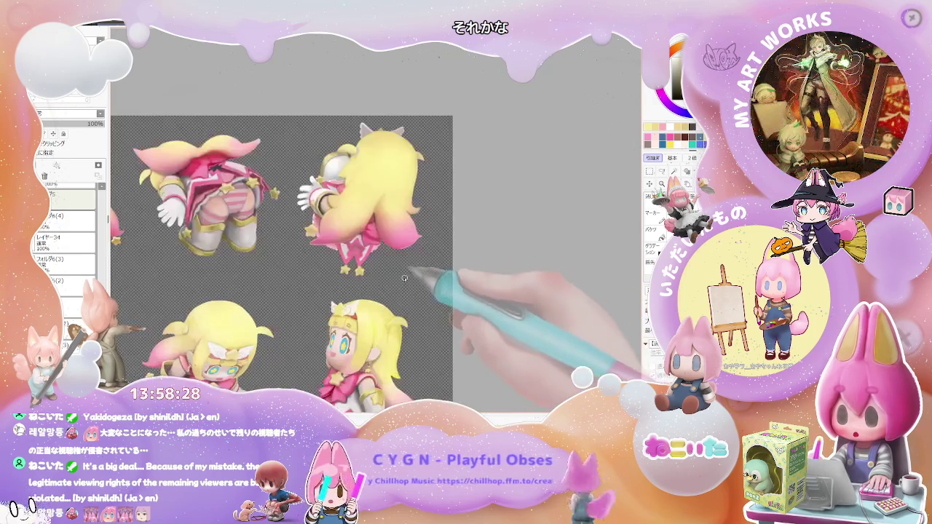
scroll(349, 335, "up", 2)
scroll(301, 264, "up", 2)
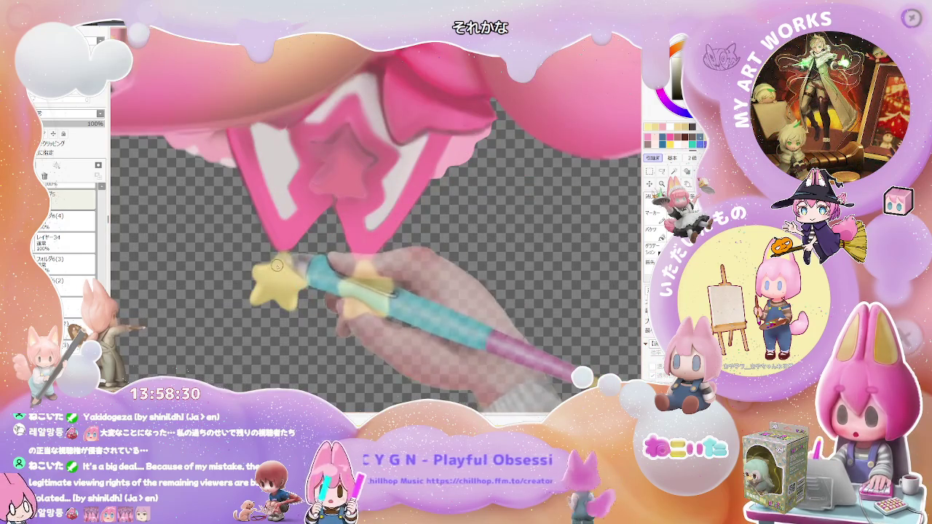
left_click_drag(301, 264, 415, 318)
scroll(414, 317, "up", 1)
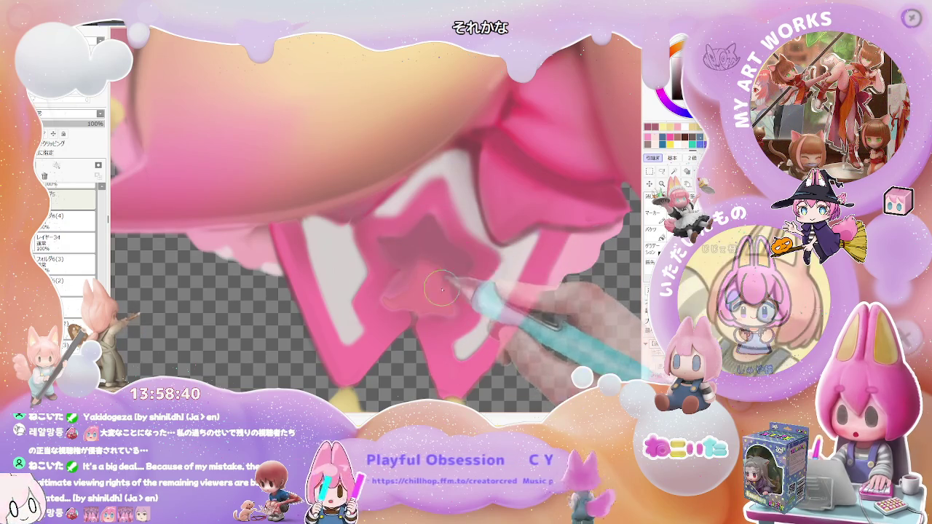
Step: Enlarge and readjust the brush with the bracket keys for broad blending on the pink bow
scroll(426, 277, "down", 1)
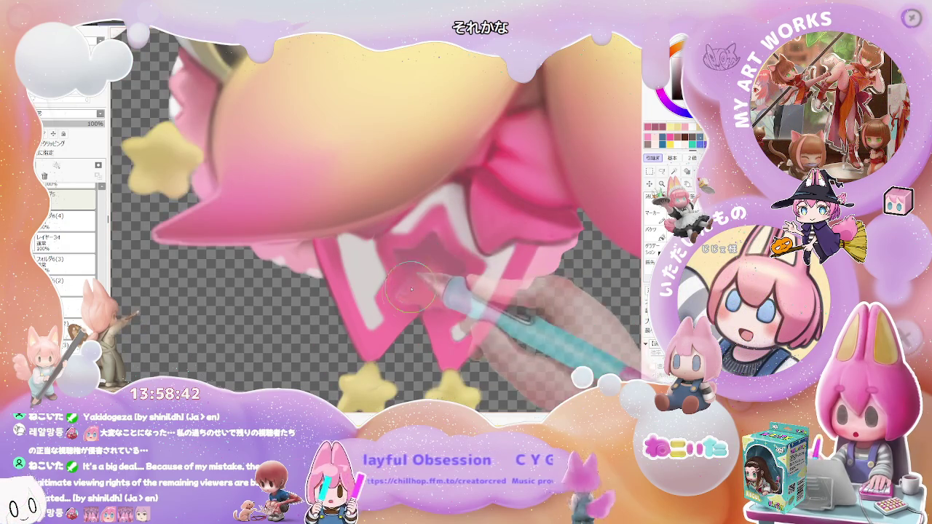
scroll(427, 294, "down", 1)
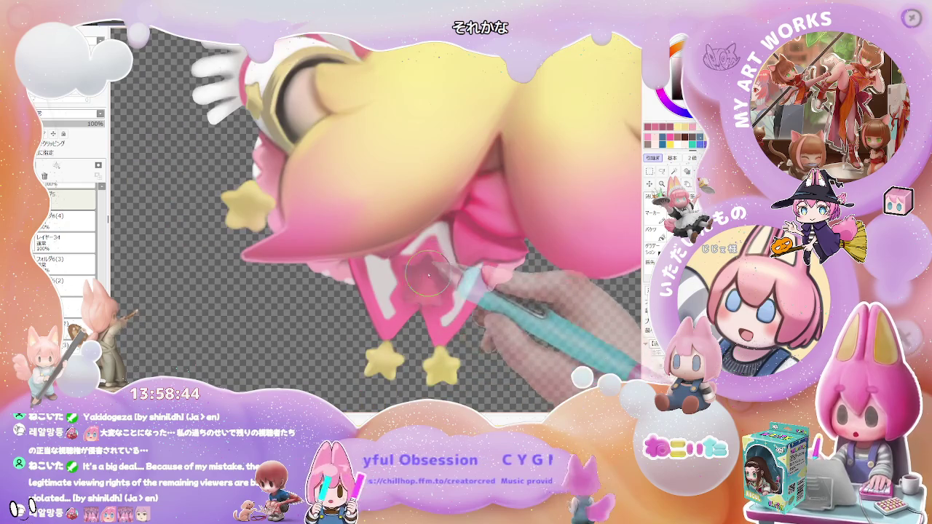
scroll(462, 283, "down", 1)
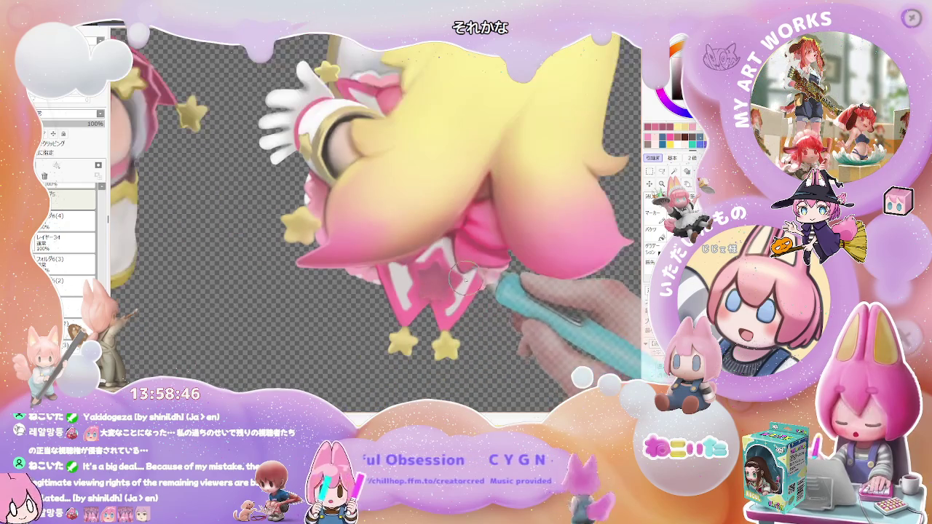
scroll(464, 281, "up", 1)
scroll(407, 291, "up", 2)
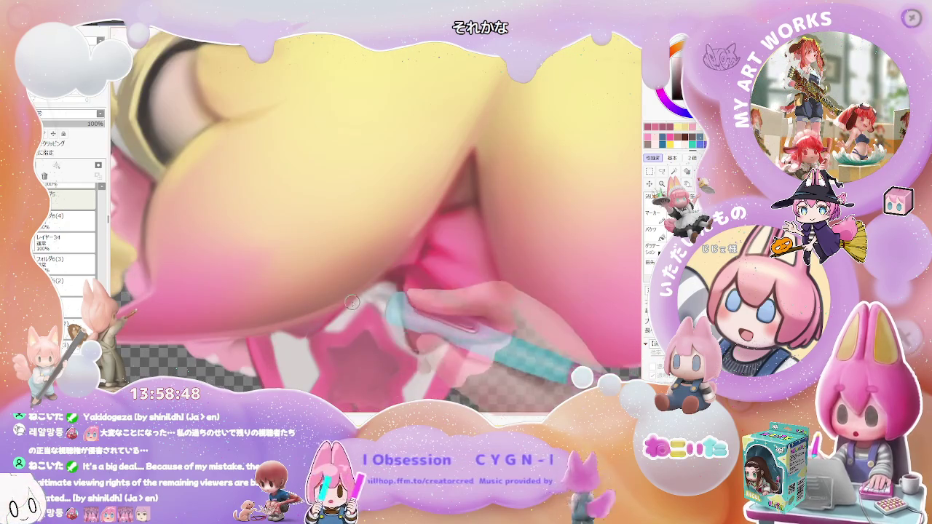
key("bracketright")
key("bracketright")
key("bracketright")
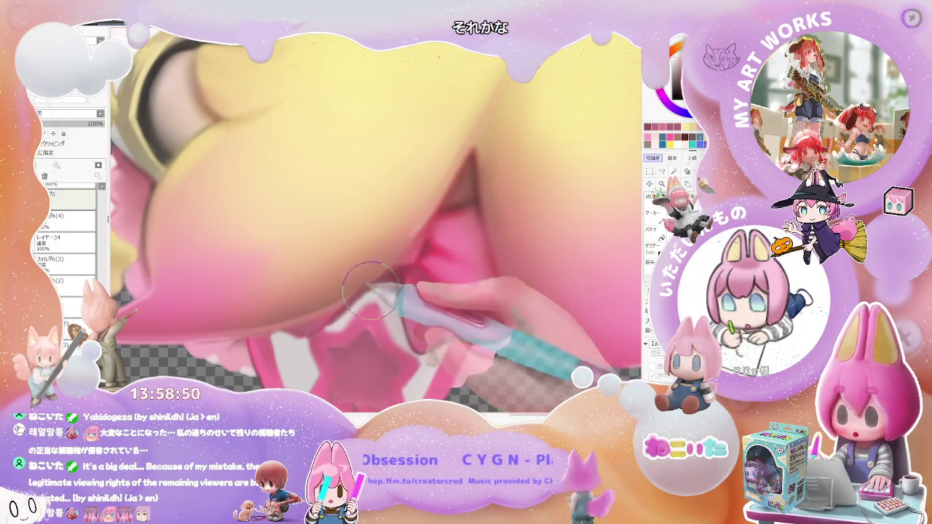
scroll(397, 311, "down", 1)
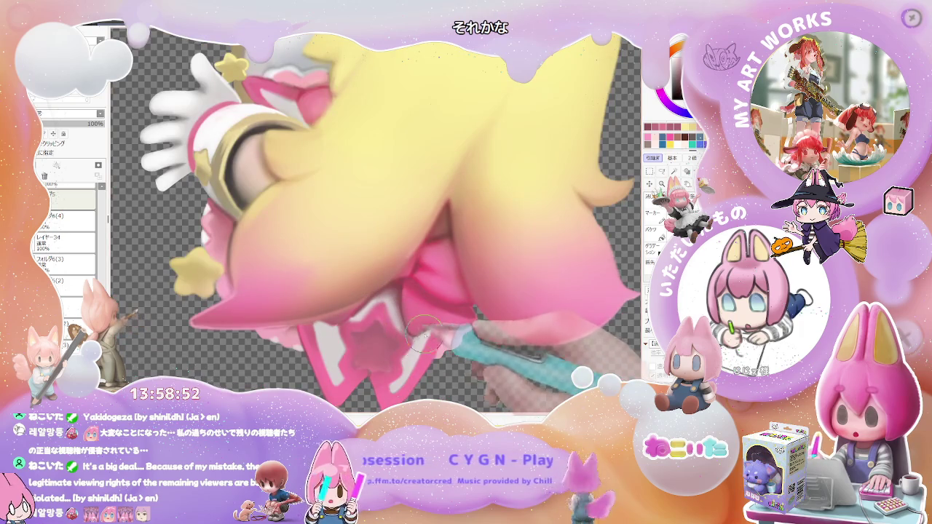
scroll(459, 325, "up", 2)
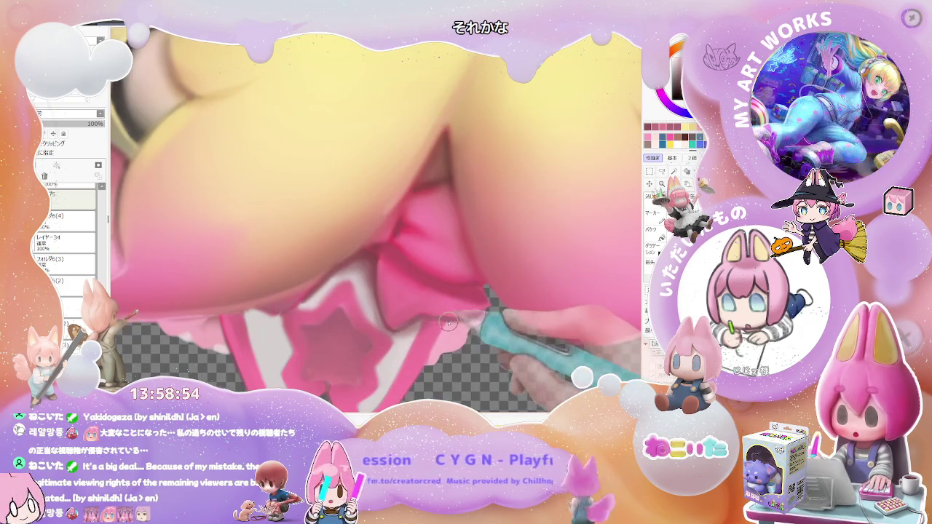
scroll(436, 339, "up", 1)
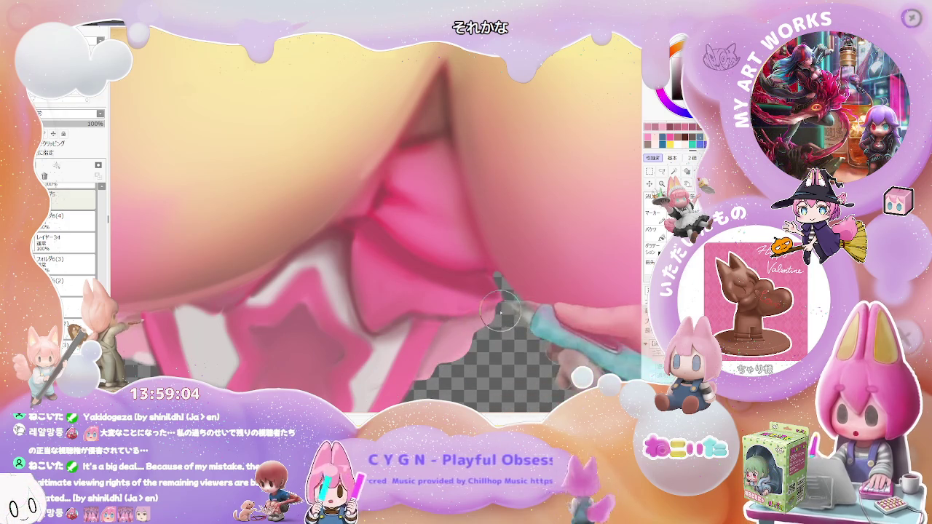
scroll(449, 352, "down", 1)
scroll(430, 353, "down", 1)
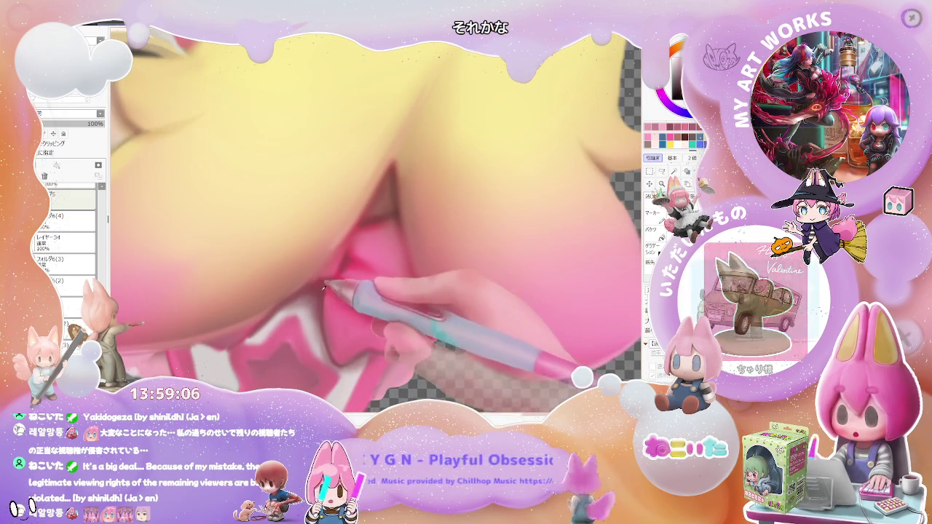
key("bracketleft")
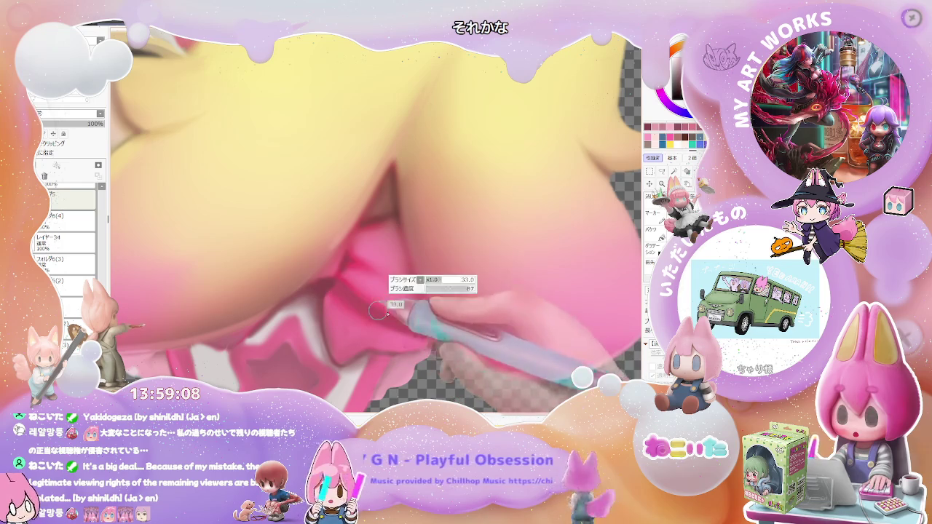
scroll(411, 322, "down", 1)
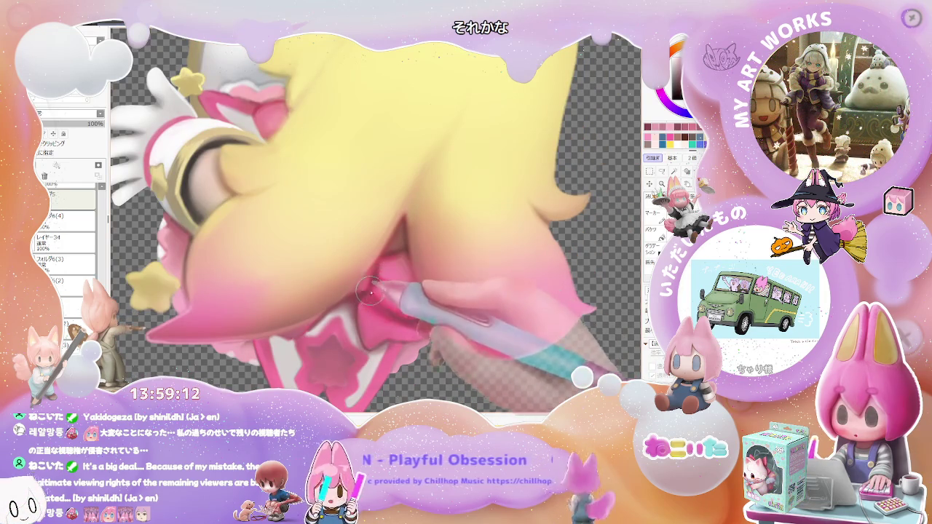
key("bracketright")
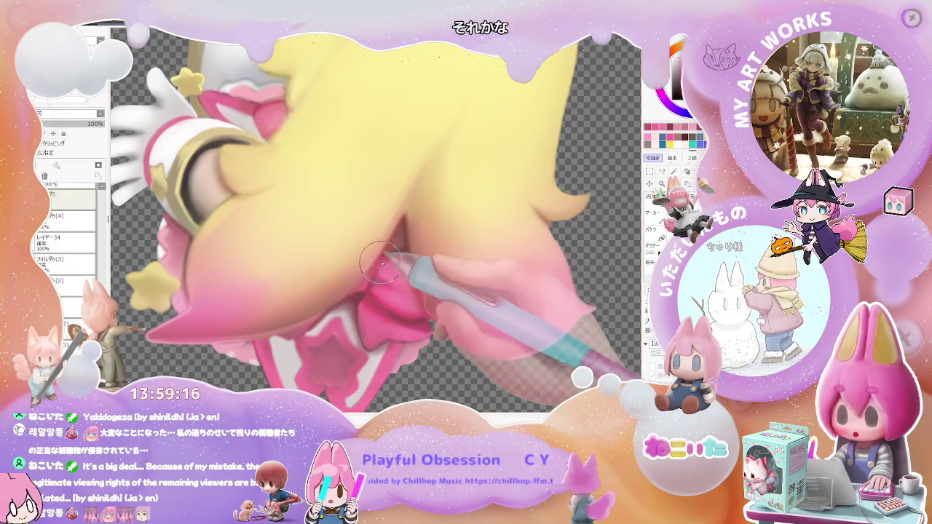
Step: Smooth the bow's lower folds and star ribbon tails under the hair ends
scroll(438, 287, "down", 3)
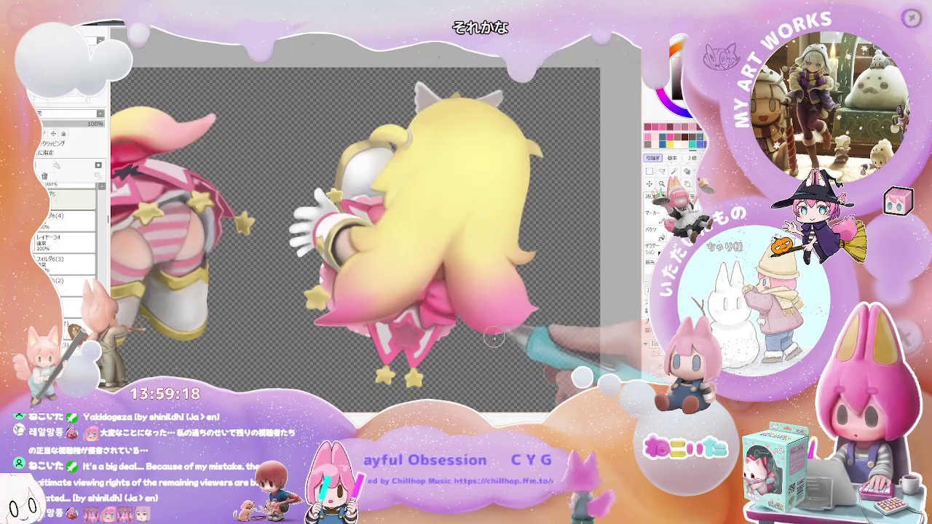
scroll(494, 336, "up", 2)
scroll(436, 320, "up", 2)
scroll(378, 306, "up", 2)
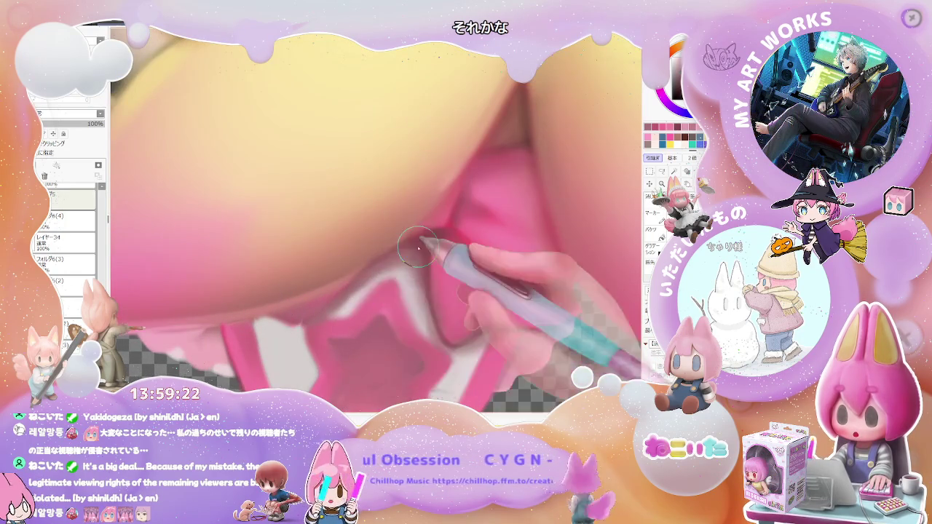
scroll(417, 246, "down", 1)
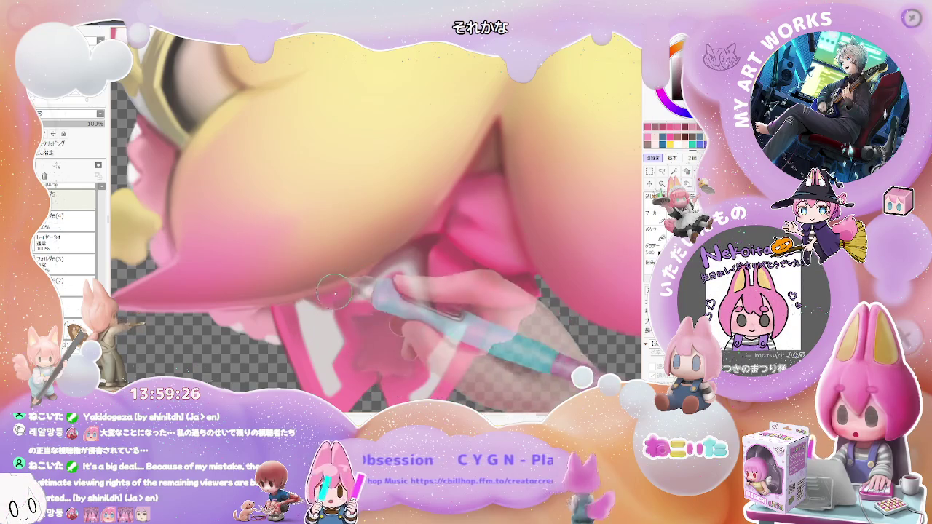
scroll(349, 291, "down", 1)
scroll(378, 280, "down", 1)
scroll(401, 273, "down", 1)
scroll(400, 271, "up", 1)
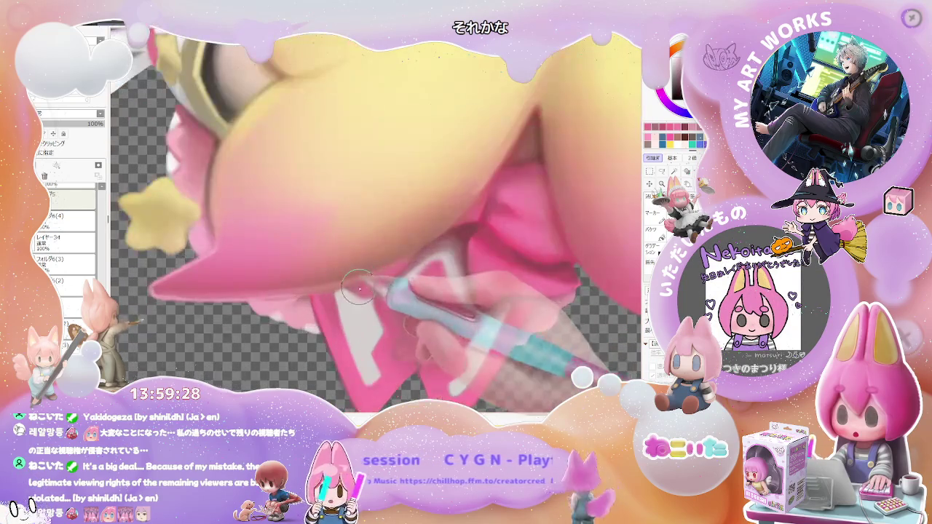
scroll(386, 280, "down", 1)
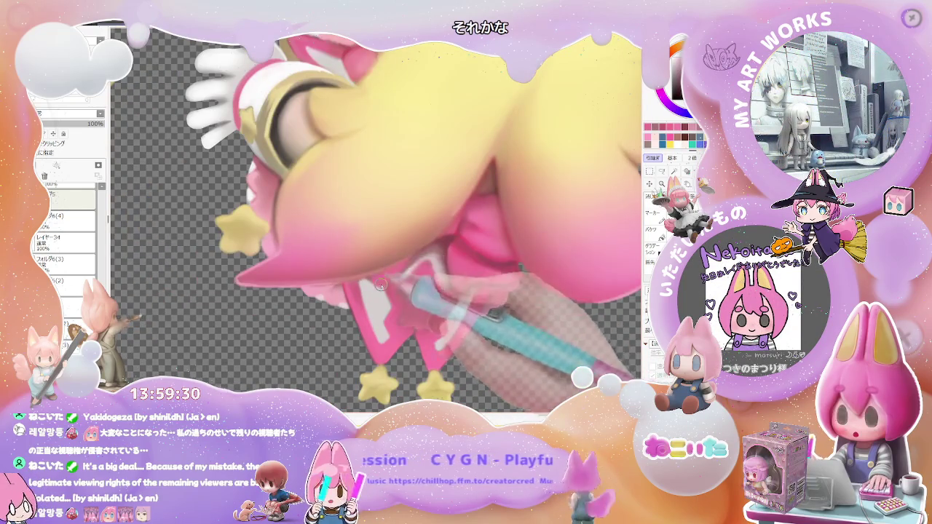
scroll(393, 291, "down", 1)
scroll(409, 298, "down", 1)
scroll(429, 316, "down", 1)
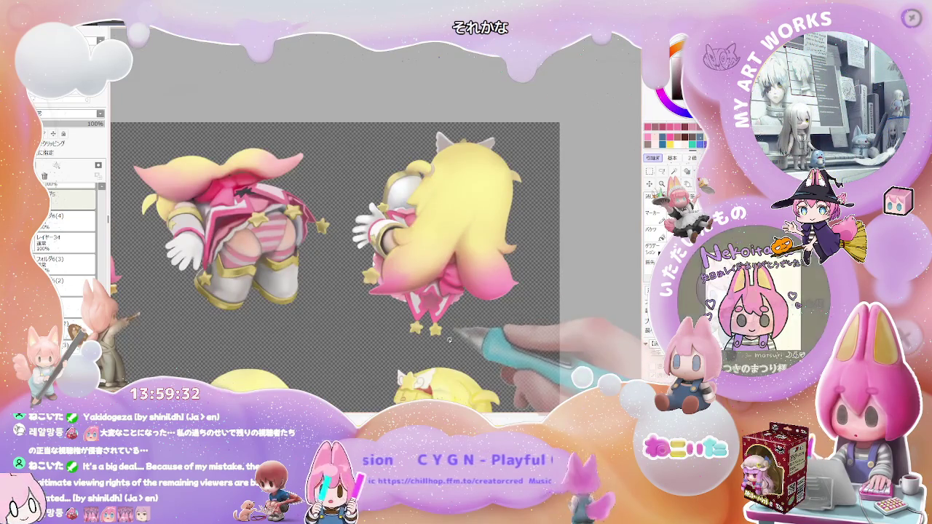
Step: Zoom into the front-view figure's face and shrink the brush to size 8
scroll(450, 336, "down", 1)
scroll(456, 339, "down", 1)
scroll(463, 344, "down", 1)
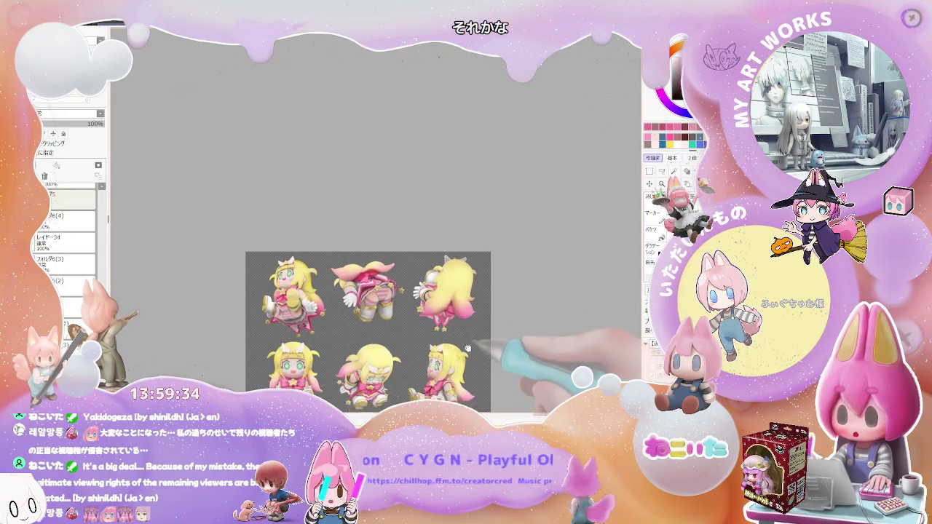
scroll(451, 334, "up", 1)
scroll(378, 338, "up", 1)
scroll(313, 342, "up", 1)
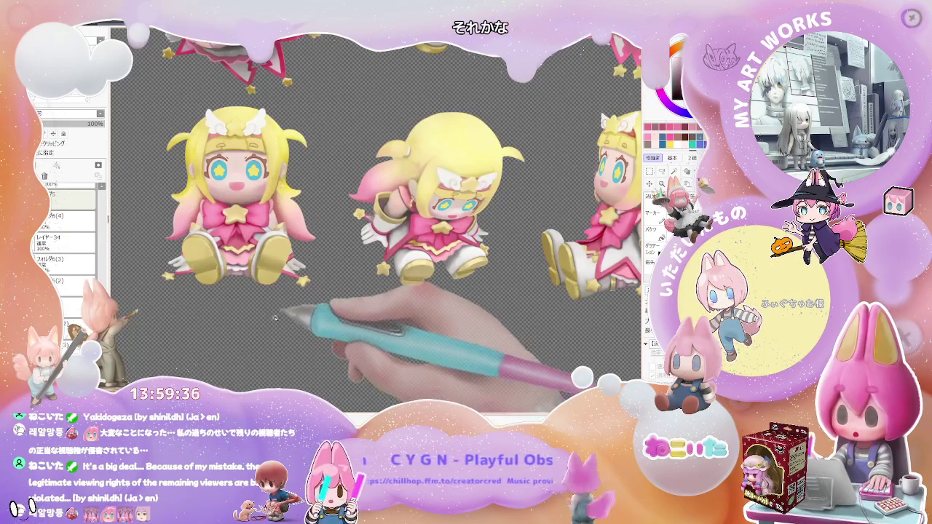
scroll(313, 345, "up", 1)
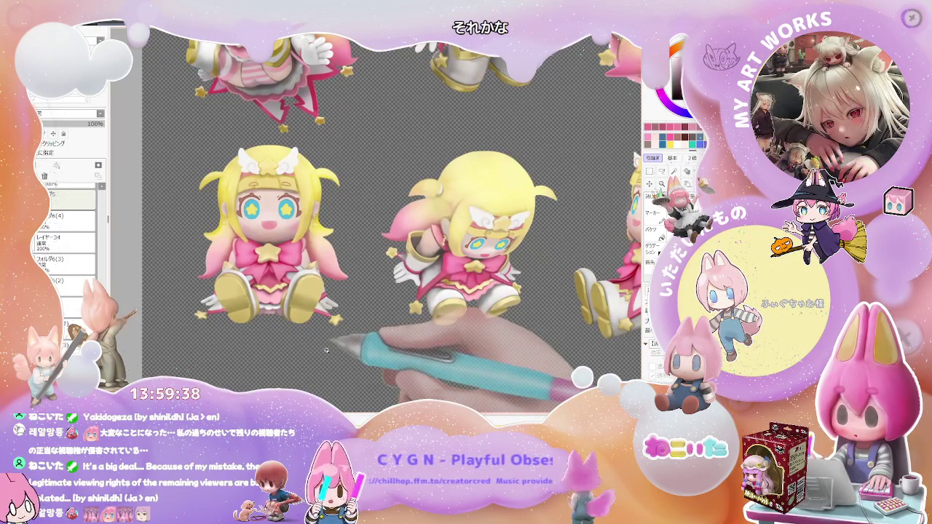
scroll(325, 350, "up", 2)
scroll(224, 275, "up", 2)
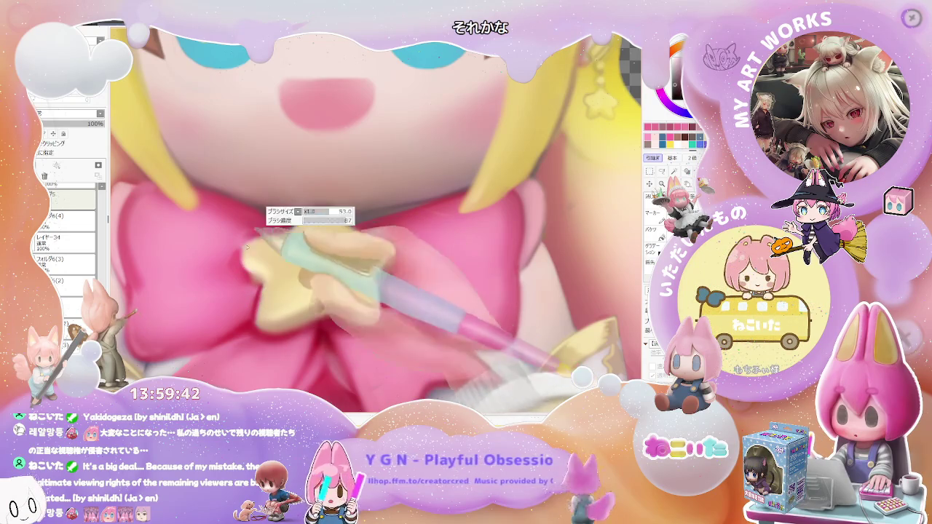
scroll(295, 263, "down", 1)
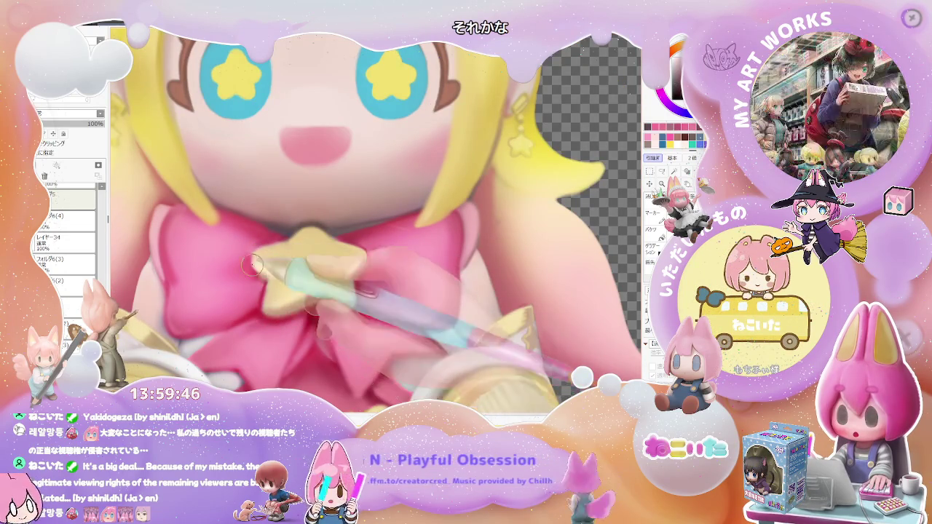
scroll(289, 282, "down", 1)
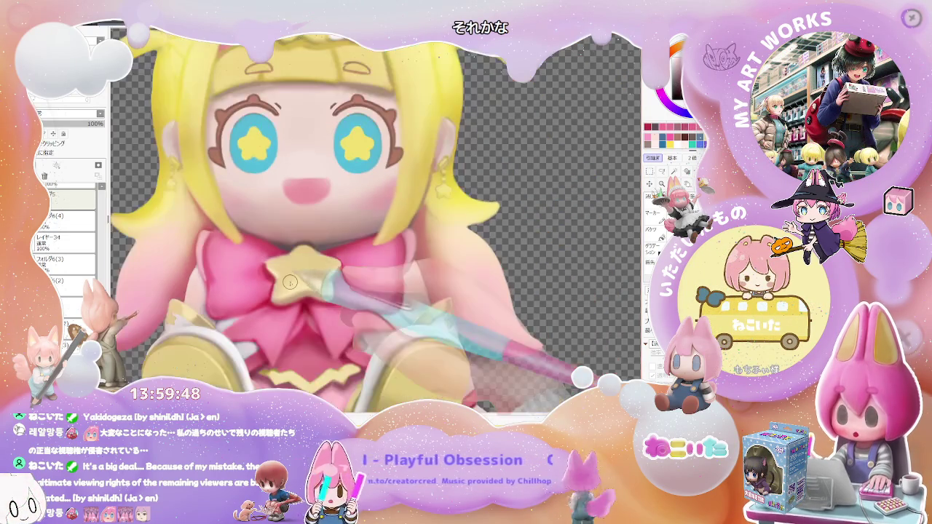
scroll(272, 277, "up", 1)
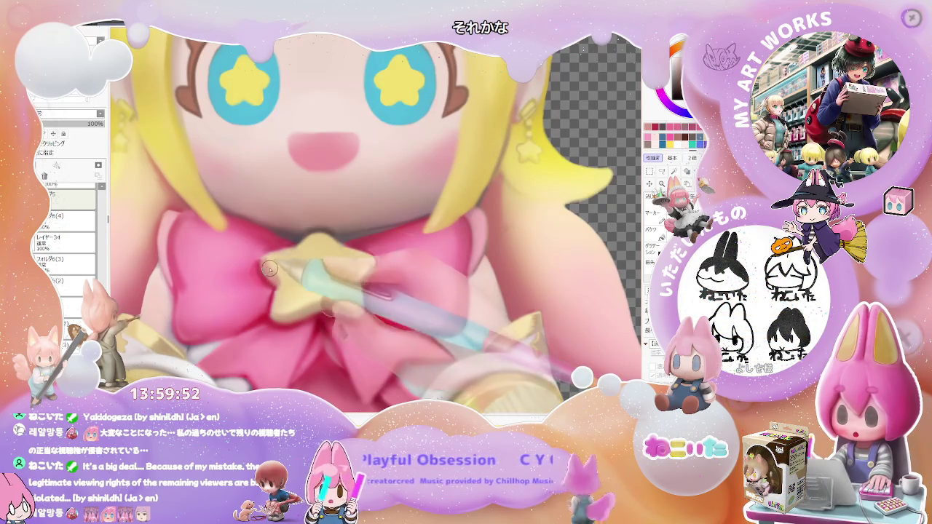
key("bracketleft")
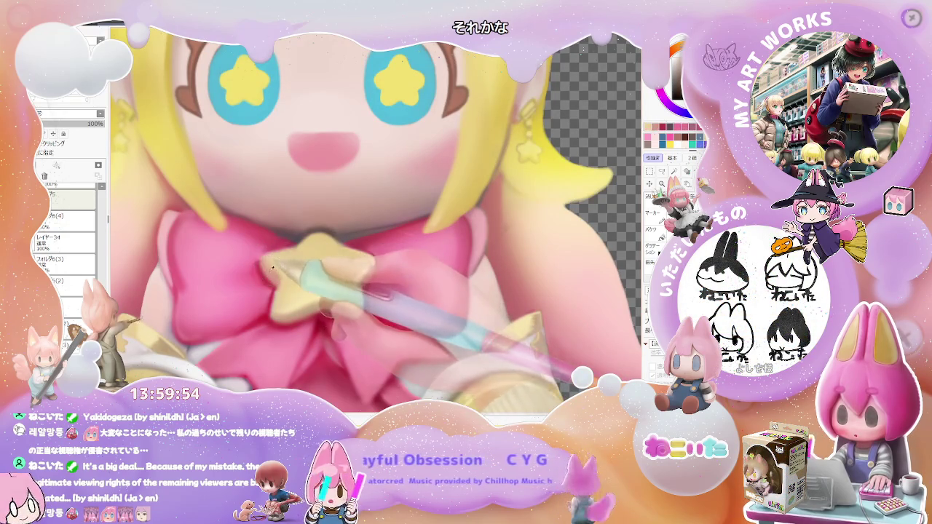
Step: Check the figure's layer and enlarge the brush to about 82 for the boots
left_click(315, 311, "ctrl+shift")
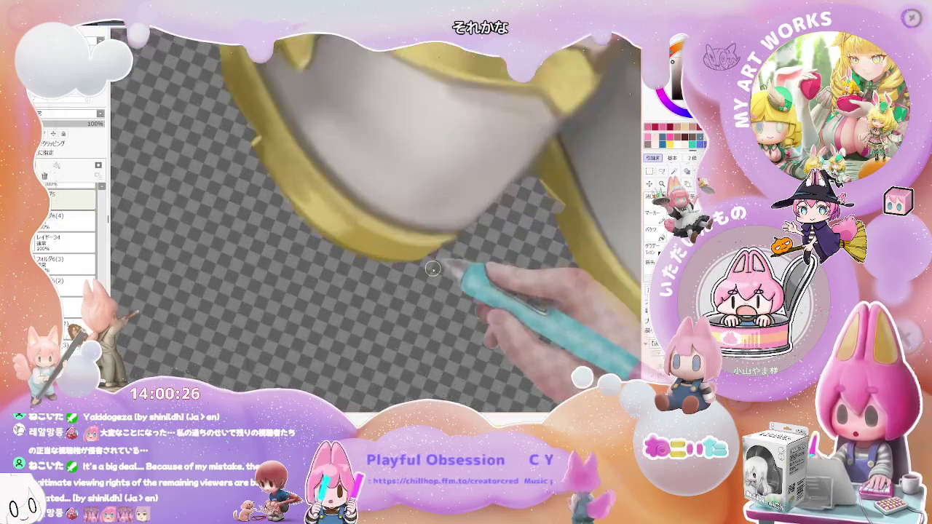
mouse_move(432, 269)
left_mouse_down()
mouse_move(465, 182)
mouse_move(443, 150)
mouse_move(441, 109)
mouse_move(477, 162)
mouse_move(415, 140)
left_mouse_up()
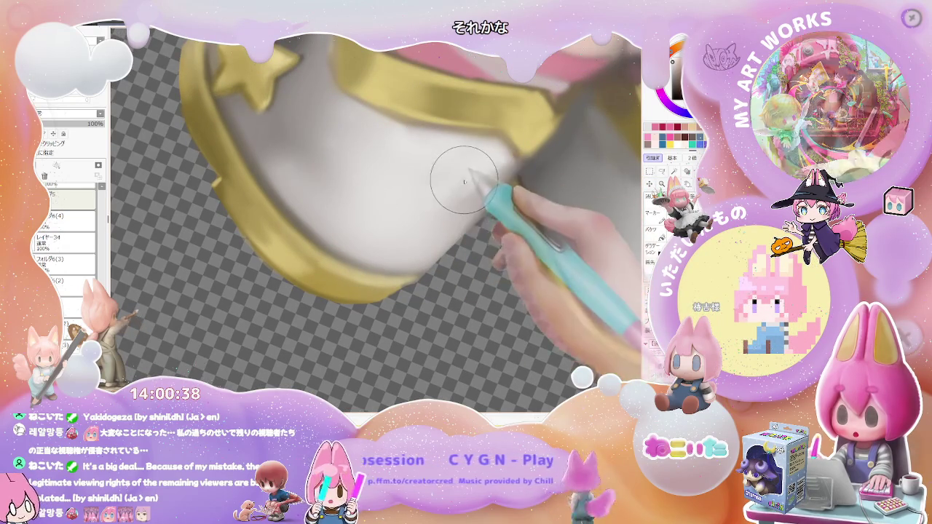
left_click_drag(457, 177, 386, 213, "ctrl+alt")
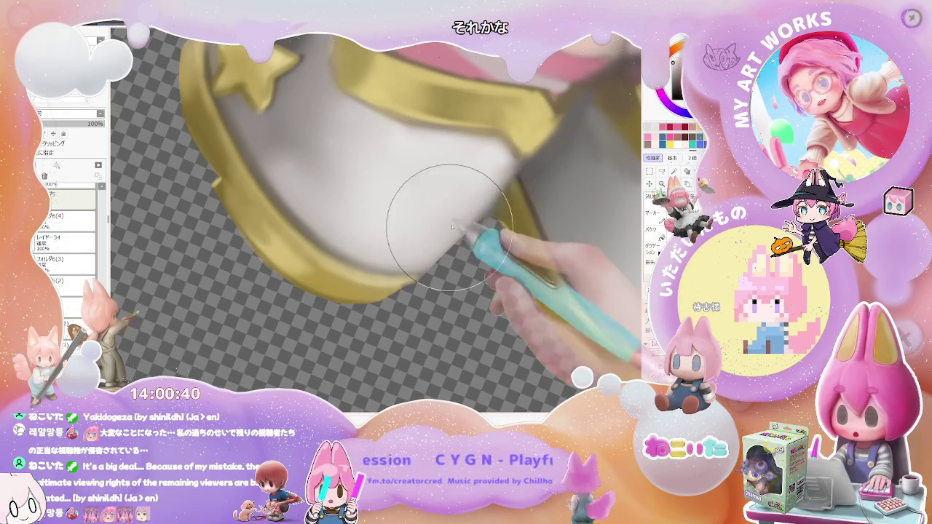
Step: Rotate the view to angle the boot, then zoom out toward the whole sheet
left_click_drag(462, 217, 445, 195)
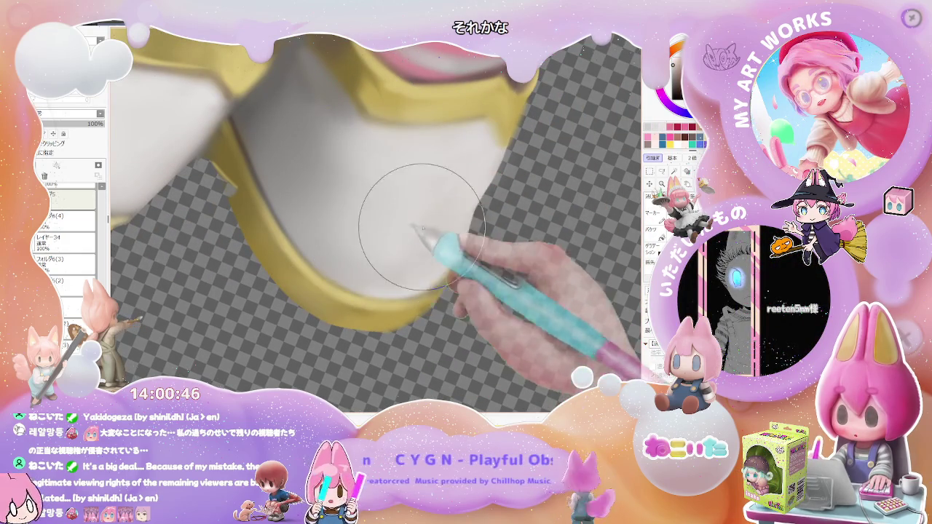
scroll(374, 212, "down", 2)
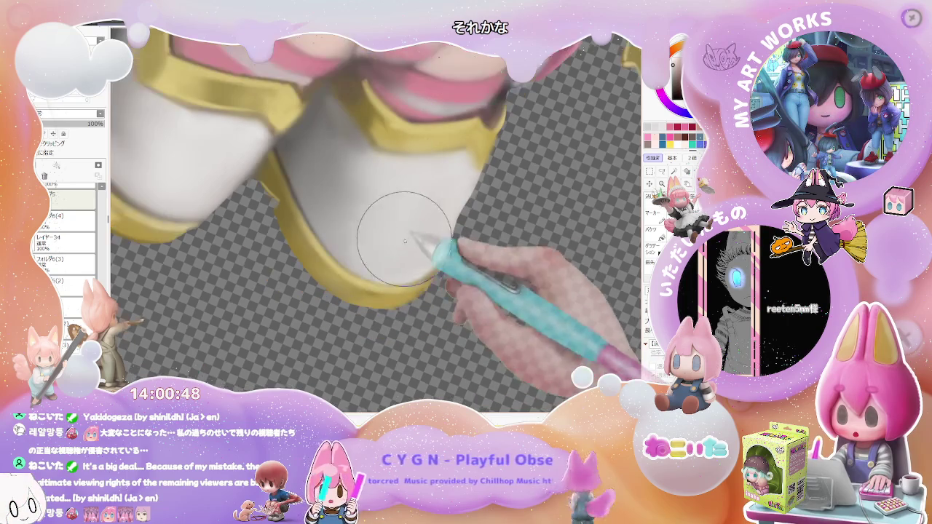
key("bracketleft")
key("bracketleft")
key("bracketleft")
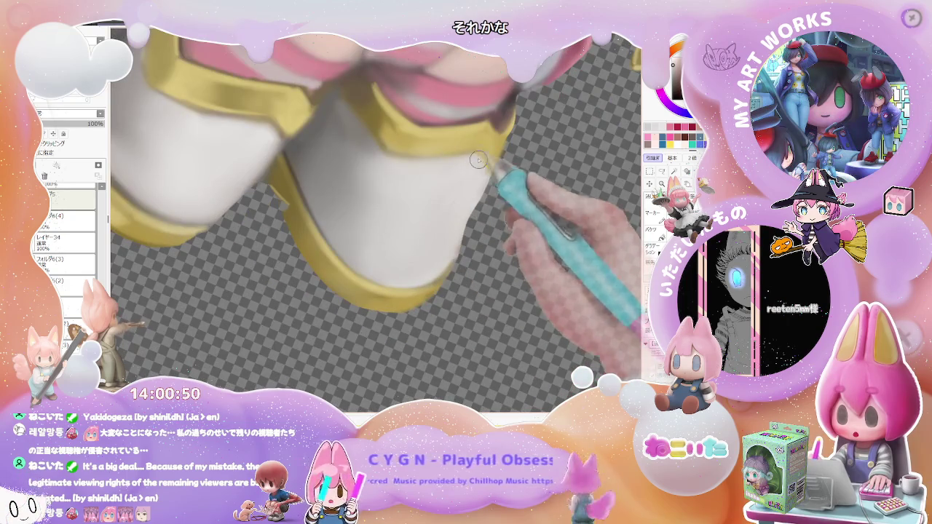
scroll(470, 182, "down", 2)
scroll(467, 218, "down", 2)
scroll(466, 250, "down", 2)
scroll(465, 250, "down", 2)
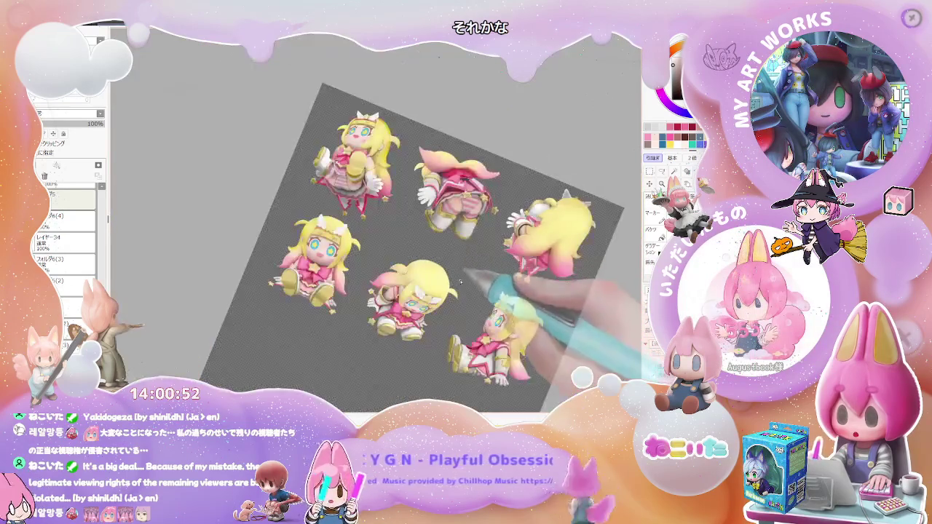
Step: Straighten the rotated view and zoom out over the full six-view sheet
scroll(484, 284, "down", 2)
scroll(509, 298, "down", 2)
key("Home")
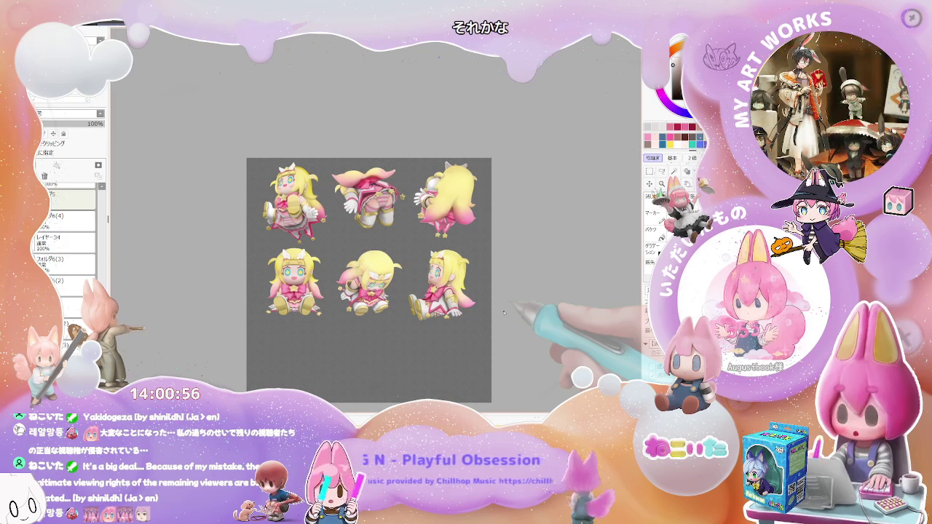
scroll(504, 311, "up", 1)
scroll(503, 311, "up", 2)
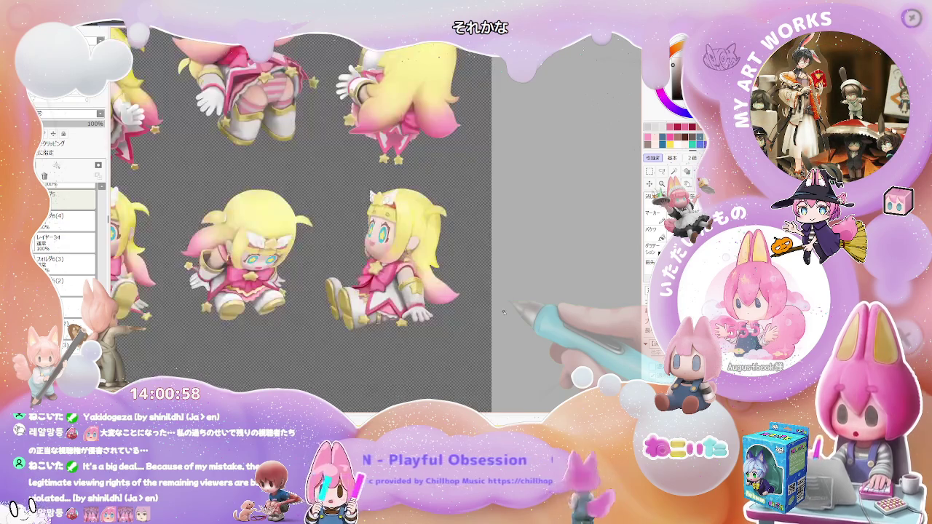
scroll(504, 312, "down", 2)
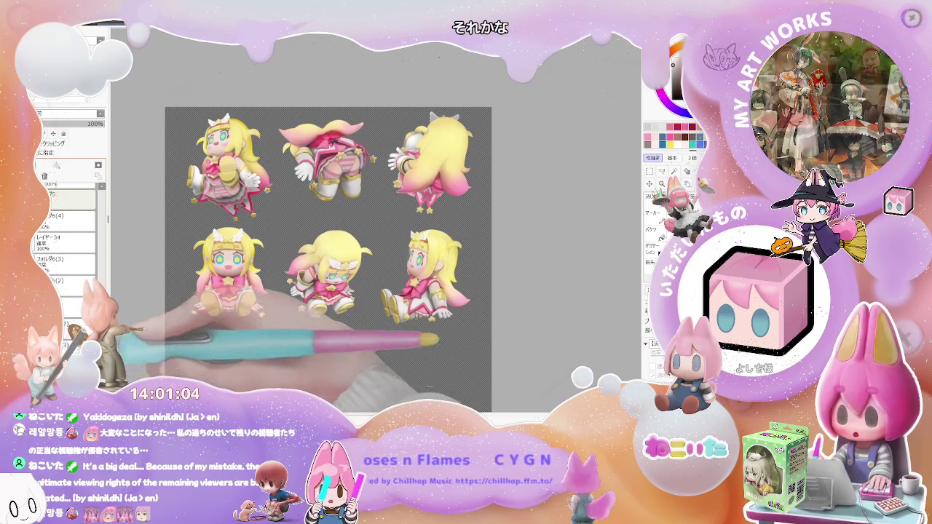
scroll(65, 248, "down", 1)
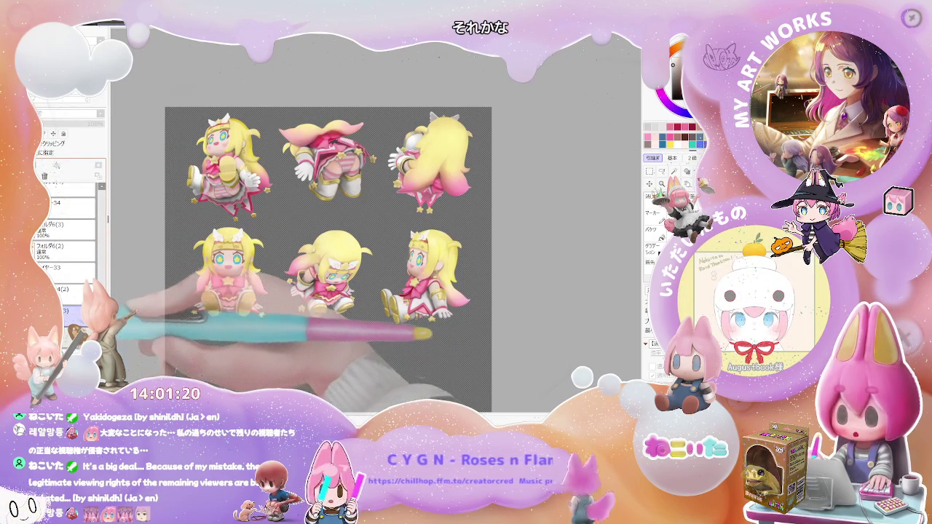
Step: Reorganise the layer folders: merge フォルダ6(2) with Ctrl+E and remove unneeded layers
left_click(70, 289)
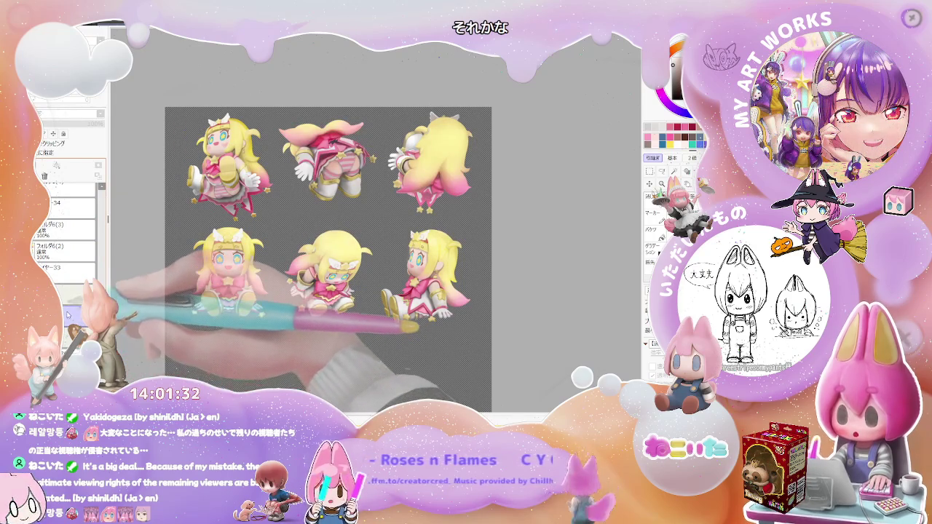
left_click(66, 250)
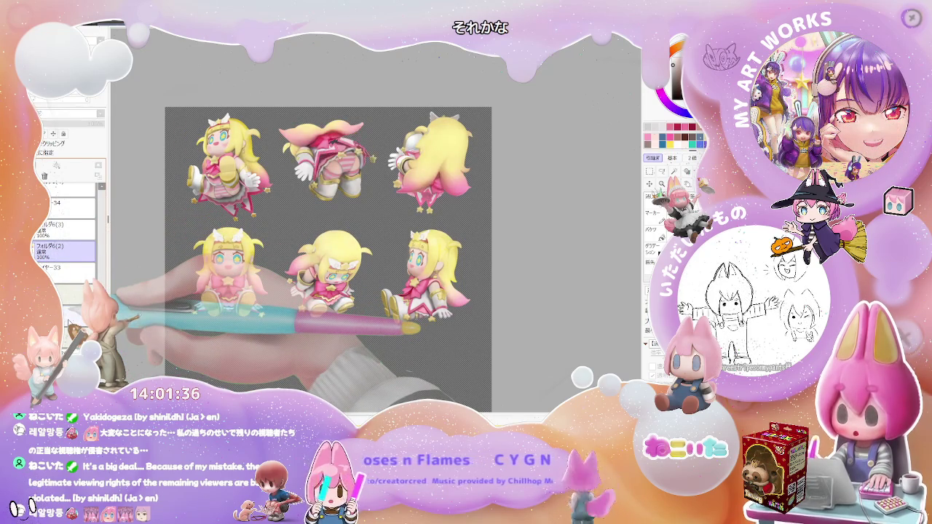
key("ctrl+e")
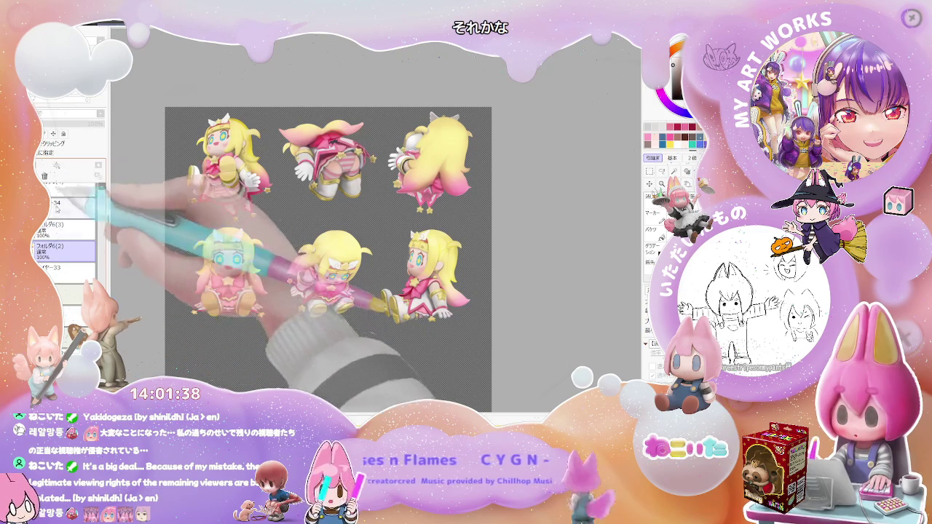
left_click(57, 222)
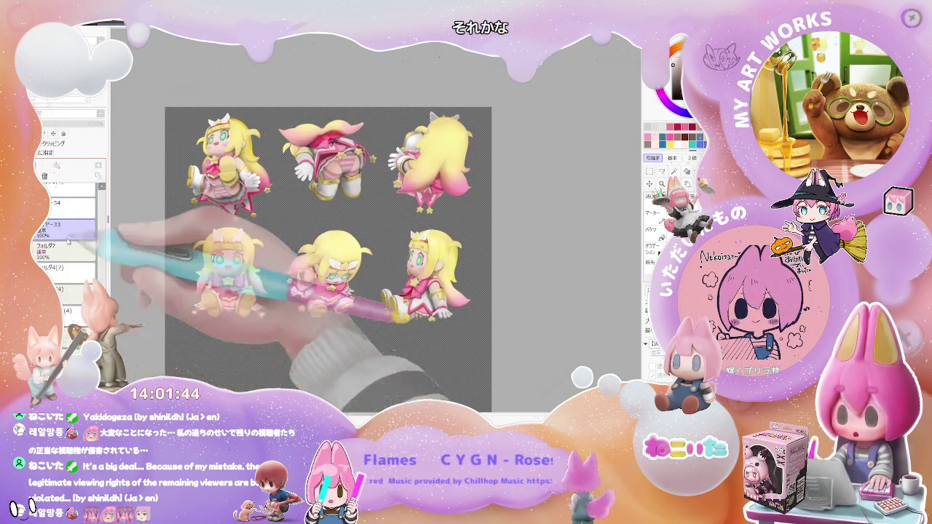
left_click(59, 215)
left_click(45, 176)
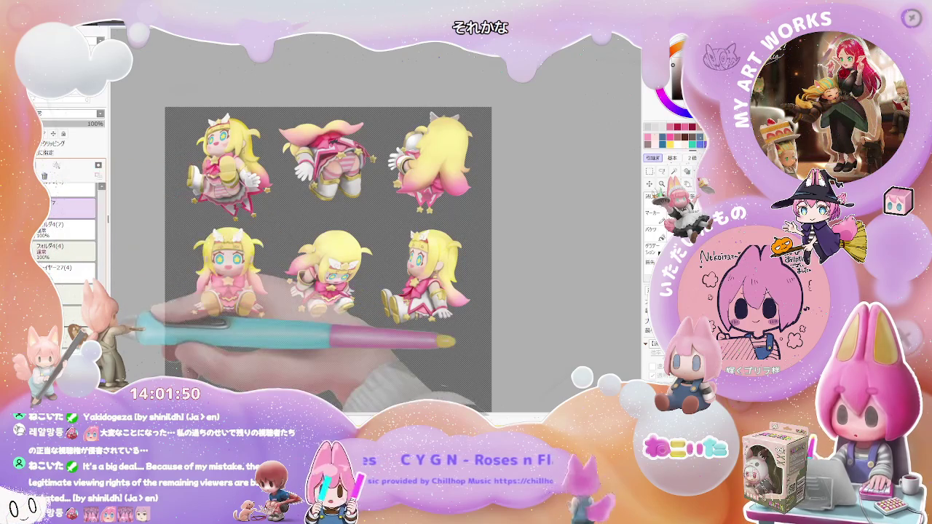
left_click(45, 176)
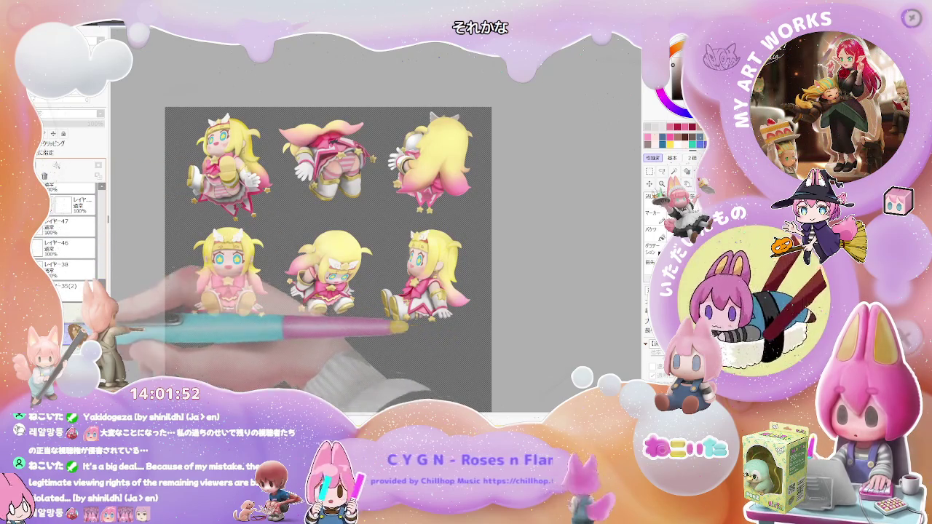
Step: Toggle undo and redo to compare versions, ending with the full figures restored
key("ctrl+z")
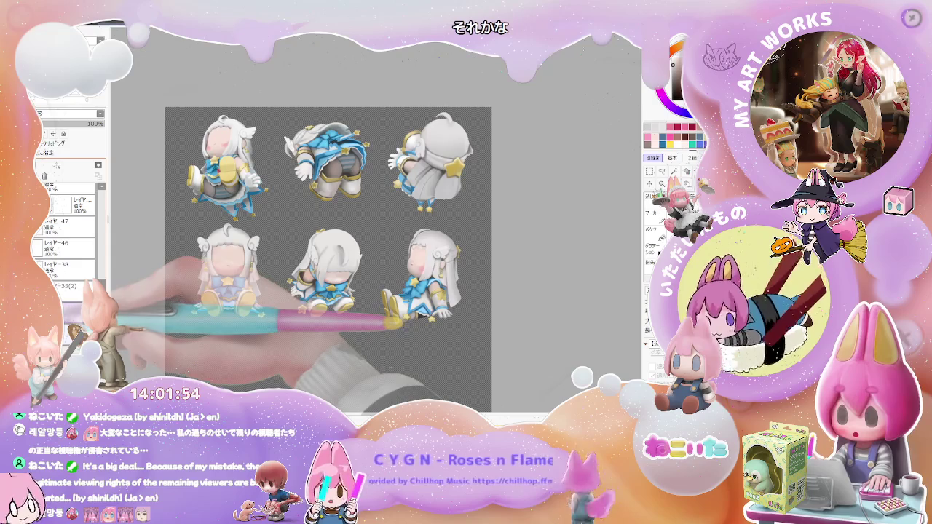
key("ctrl+y")
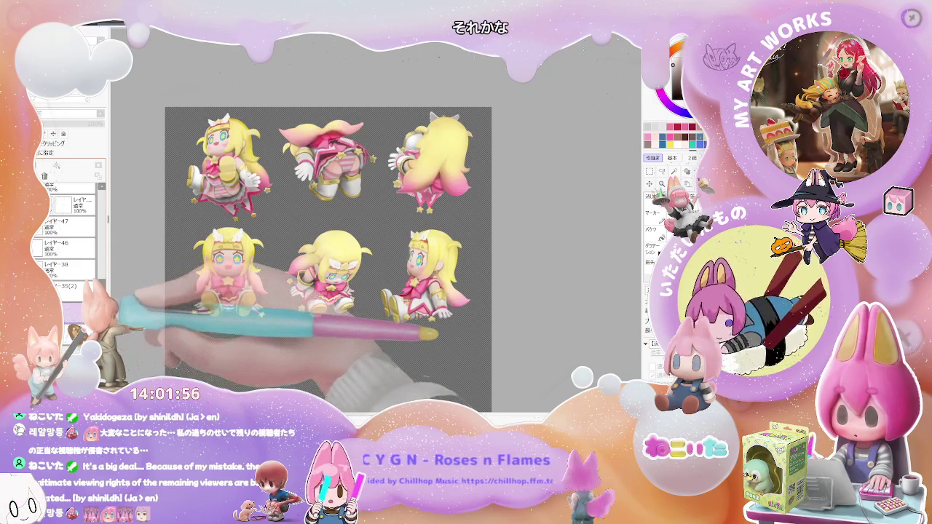
scroll(98, 254, "down", 3)
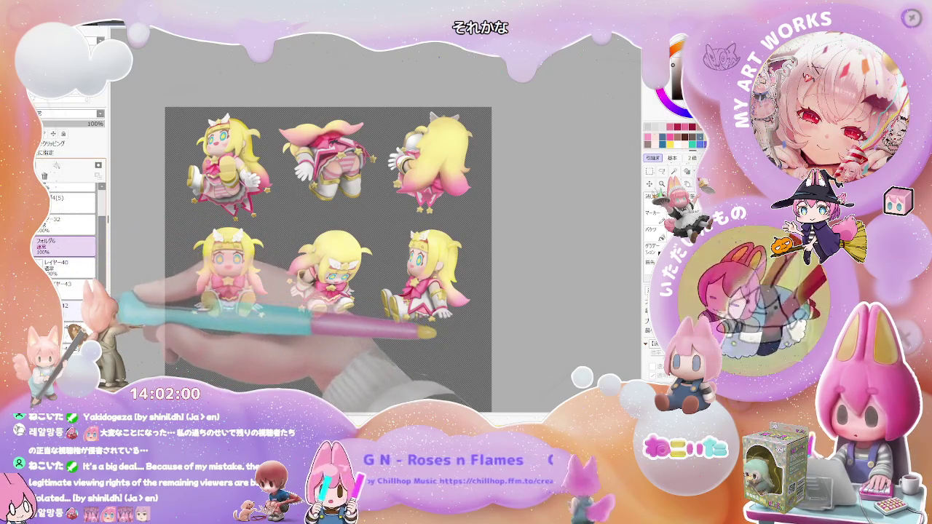
key("ctrl+z")
key("ctrl+y")
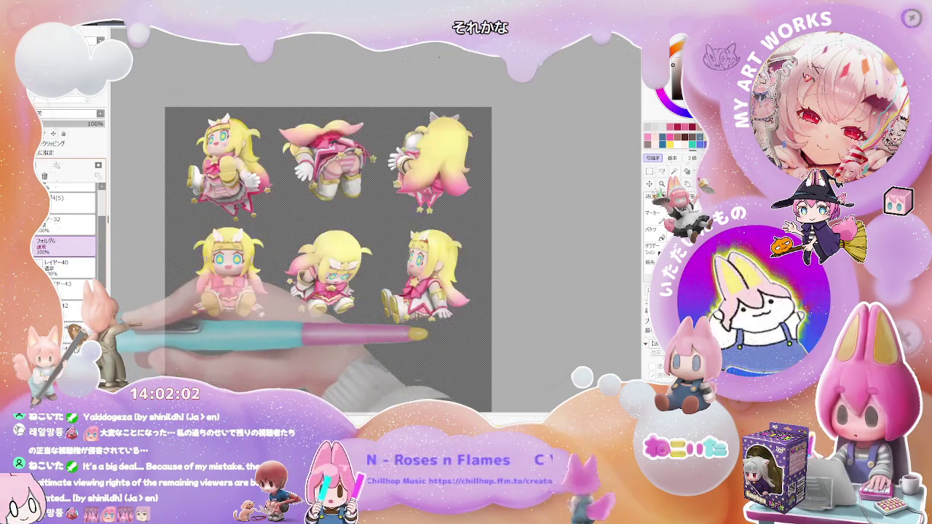
key("ctrl+z")
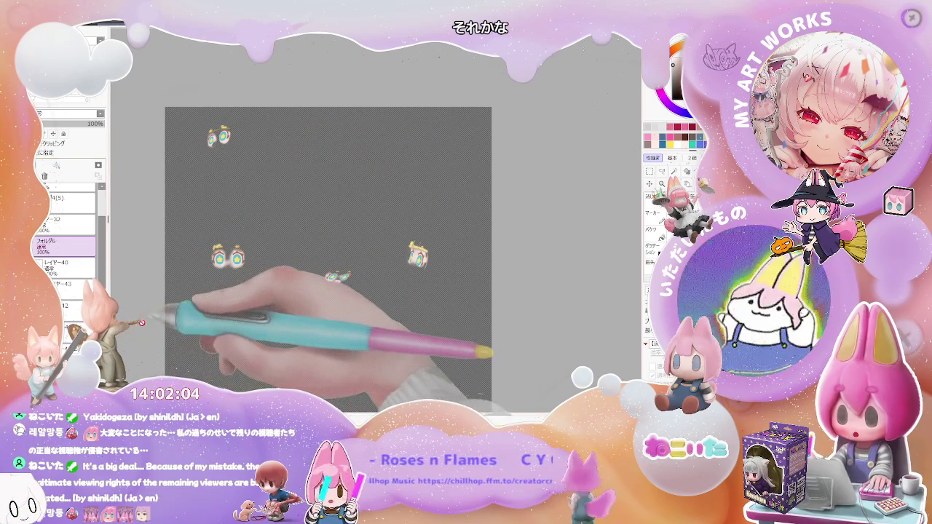
key("ctrl+y")
scroll(64, 233, "down", 3)
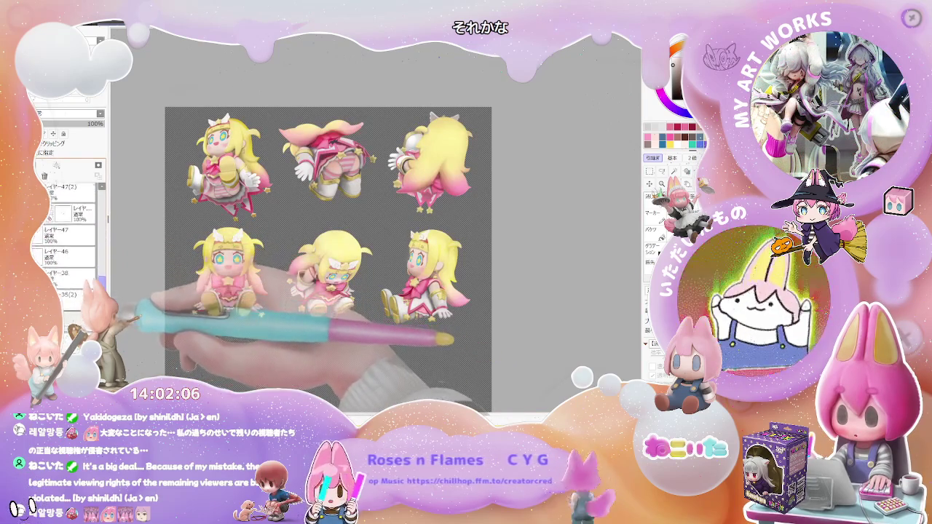
scroll(65, 240, "down", 5)
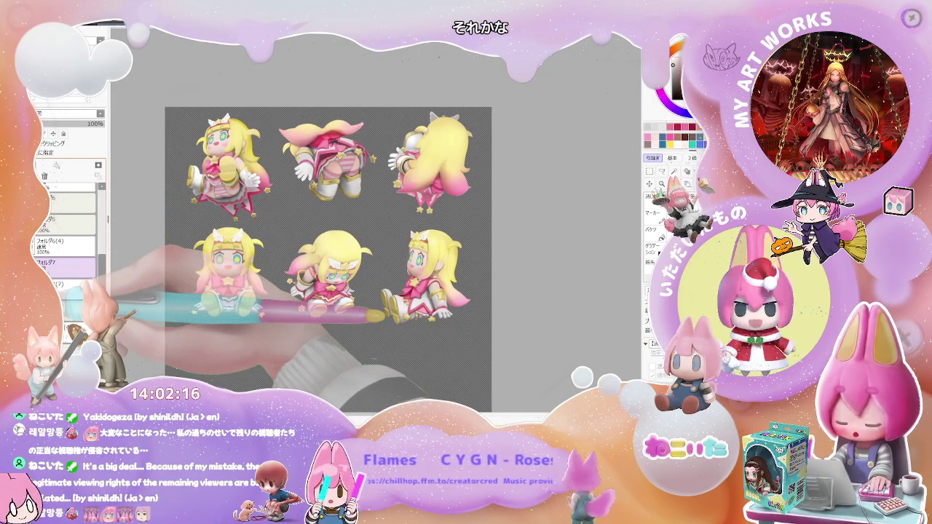
Step: Select the フォルダ7 folder in the Layer panel and review the restored sheet
left_click(71, 270)
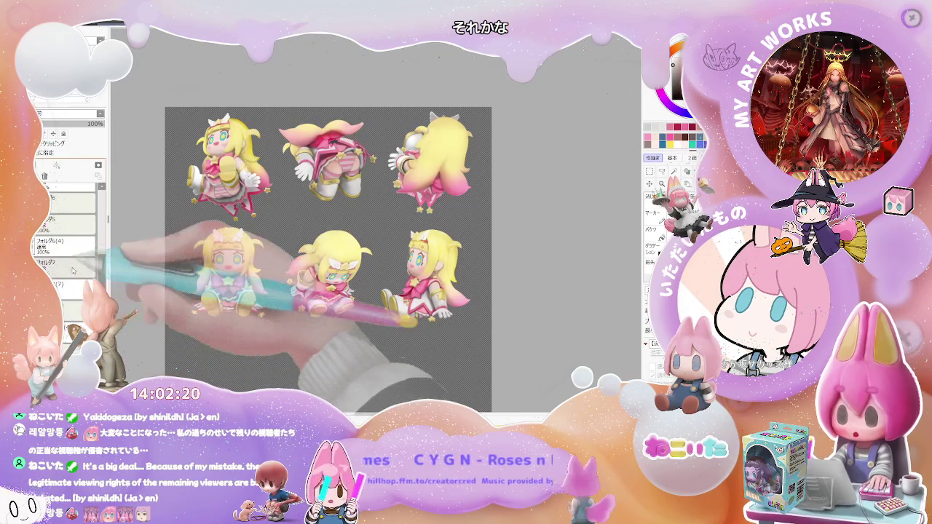
scroll(66, 240, "up", 3)
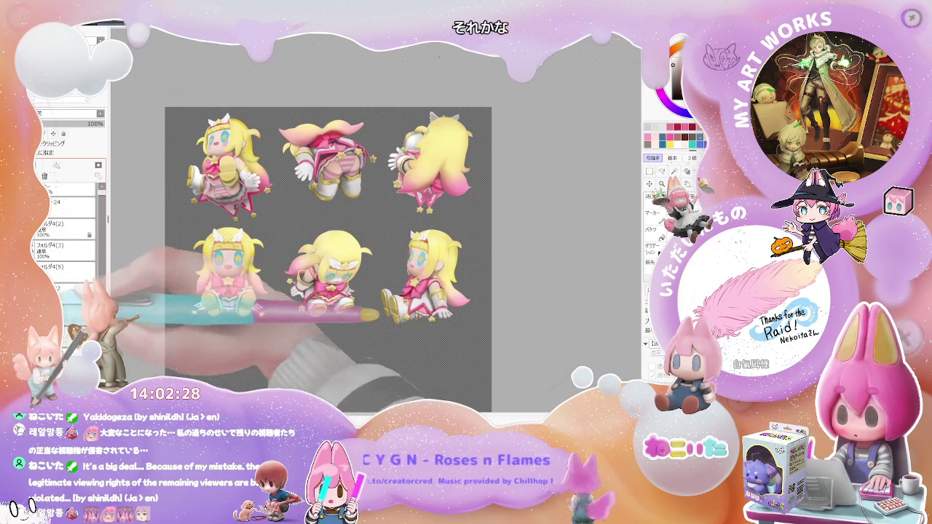
left_click_drag(102, 256, 103, 271)
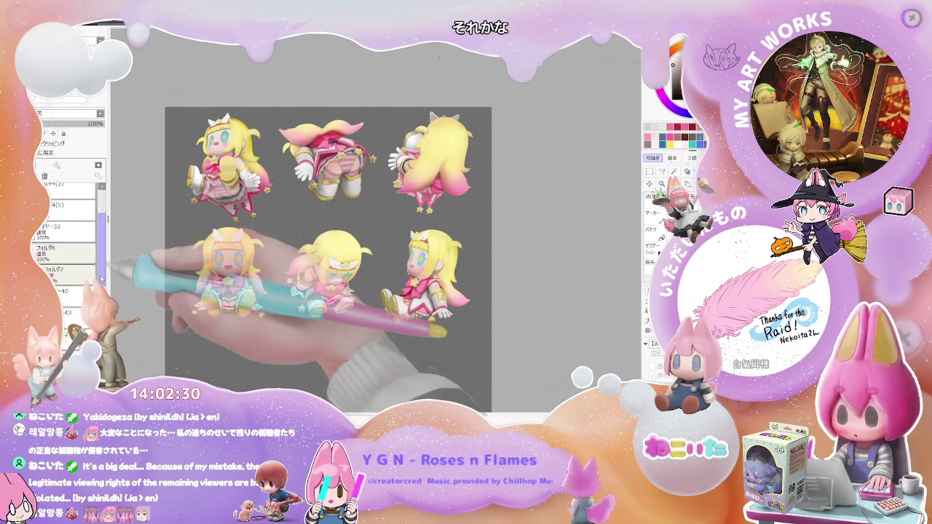
left_click(89, 270)
scroll(73, 247, "down", 2)
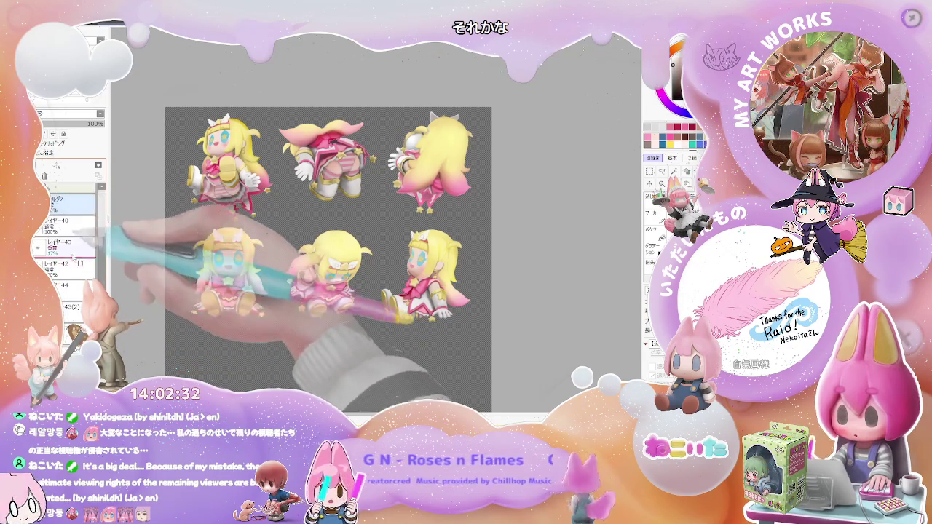
scroll(69, 240, "down", 2)
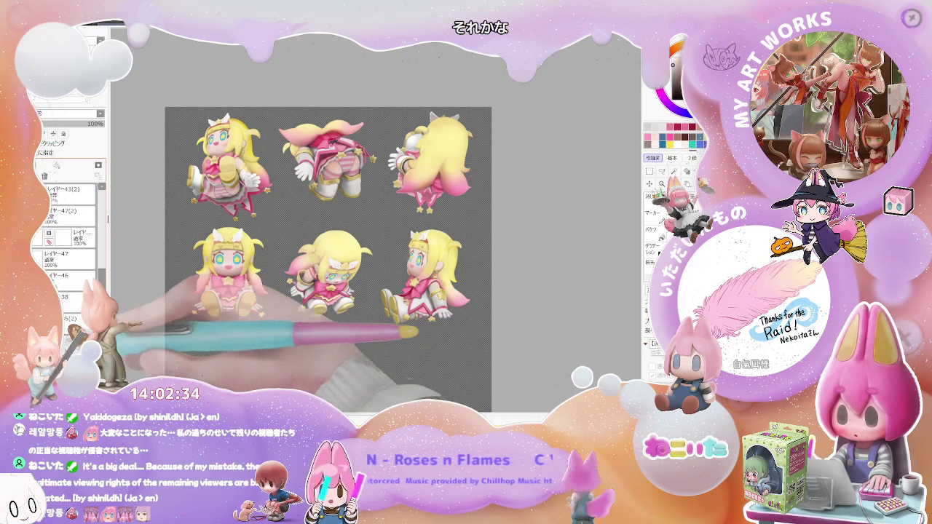
scroll(66, 240, "up", 3)
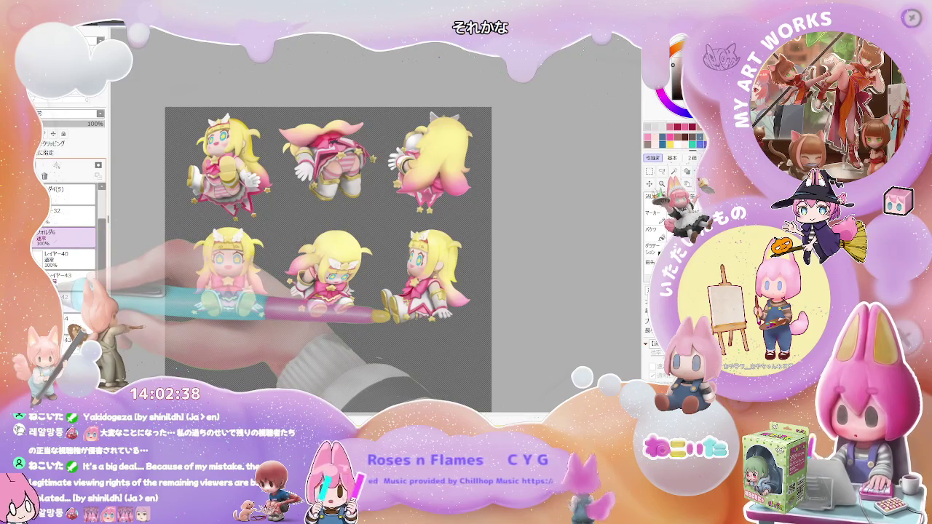
scroll(187, 319, "up", 3)
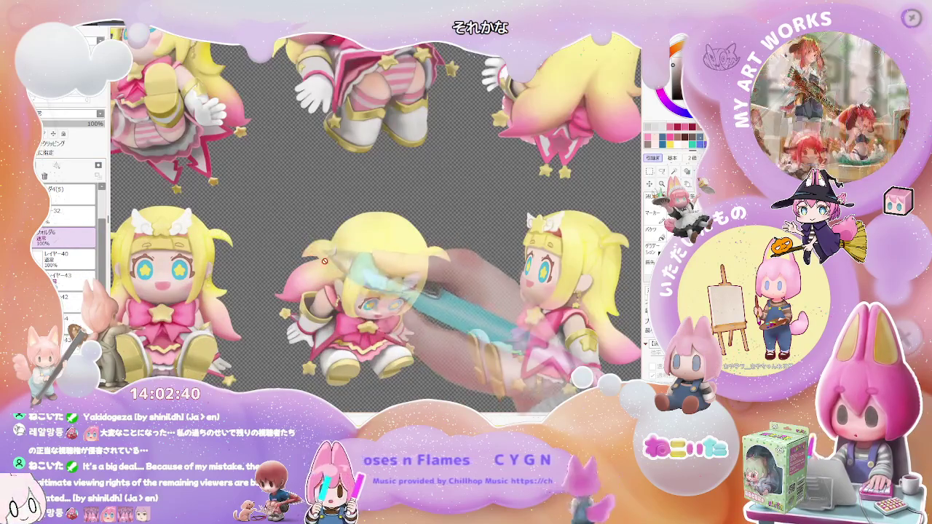
Step: Pan and zoom across the sheet to bring the lower row of figures into view
scroll(566, 299, "down", 1)
left_click_drag(566, 299, 508, 339)
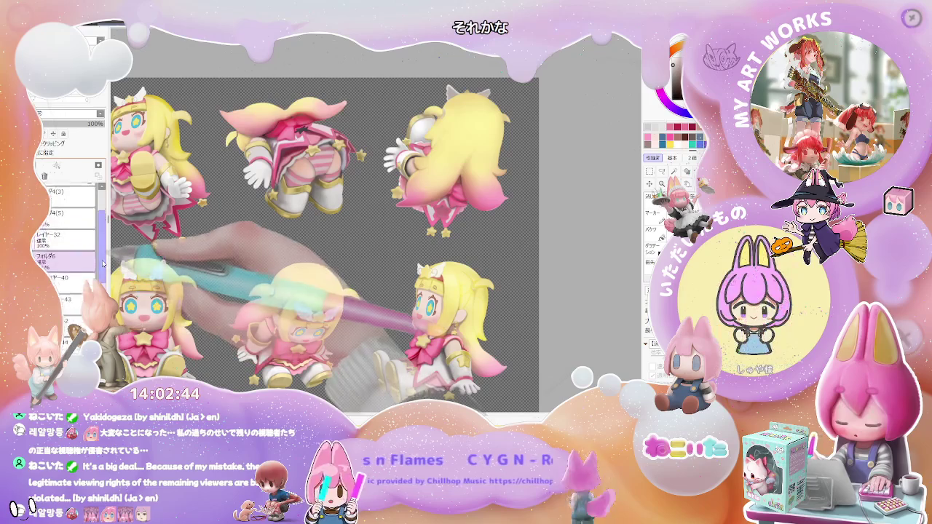
scroll(104, 254, "up", 2)
scroll(104, 254, "up", 2)
scroll(104, 254, "up", 2)
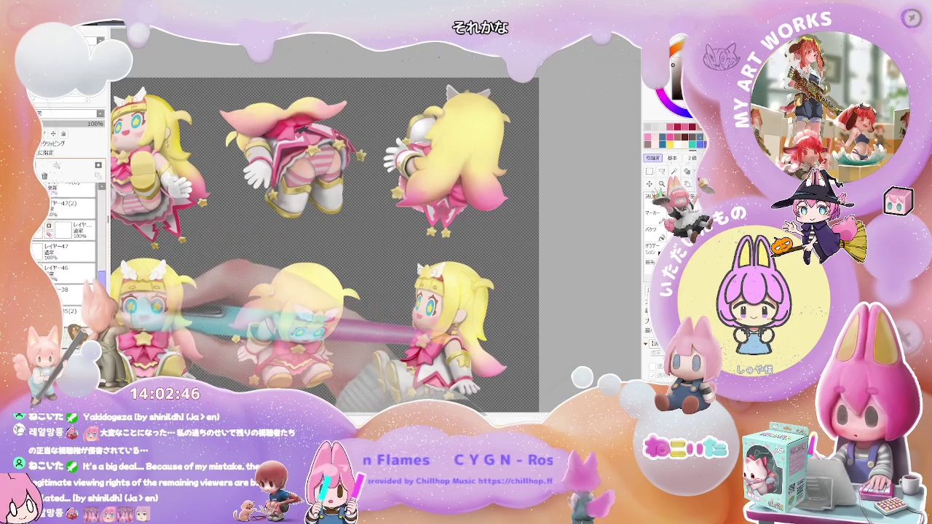
scroll(104, 254, "up", 2)
scroll(104, 254, "up", 1)
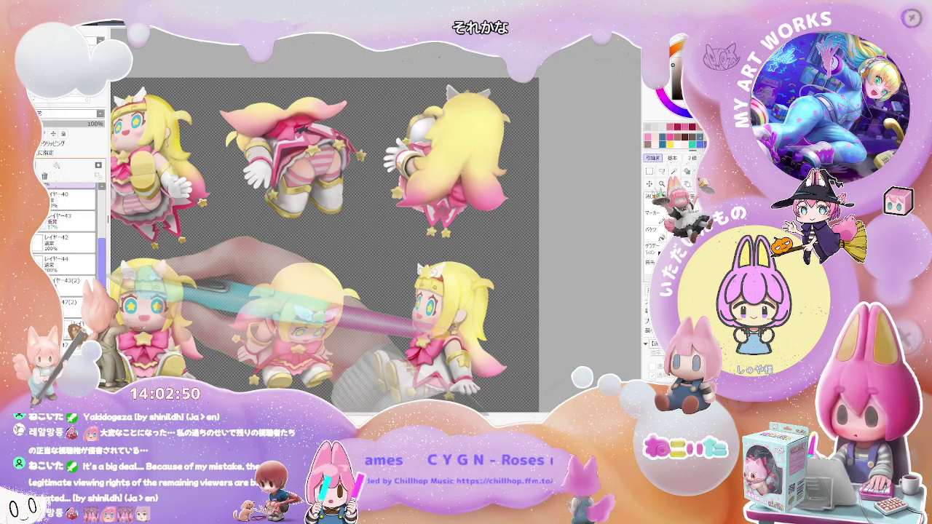
scroll(93, 236, "down", 3)
scroll(93, 236, "down", 3)
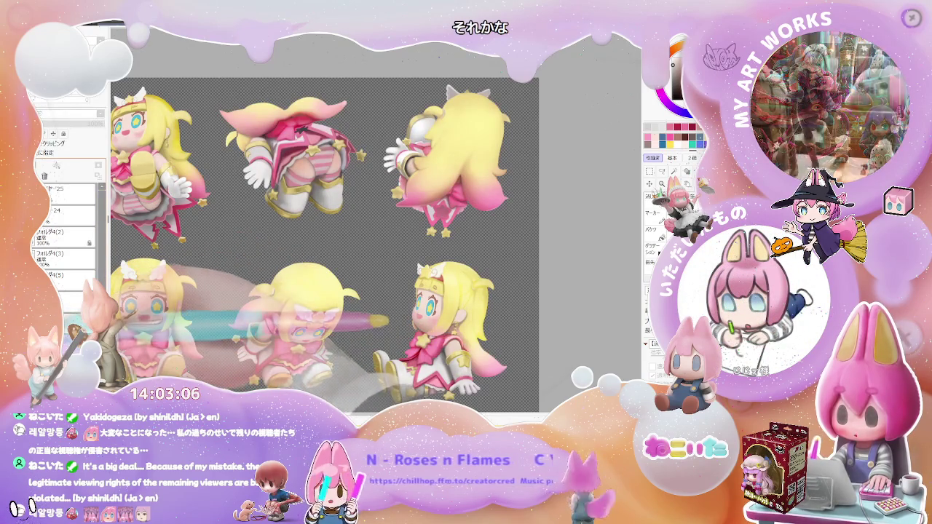
Step: Toggle the colour folder to compare the white-haired blue variant with the yellow-haired pink one
scroll(66, 233, "down", 2)
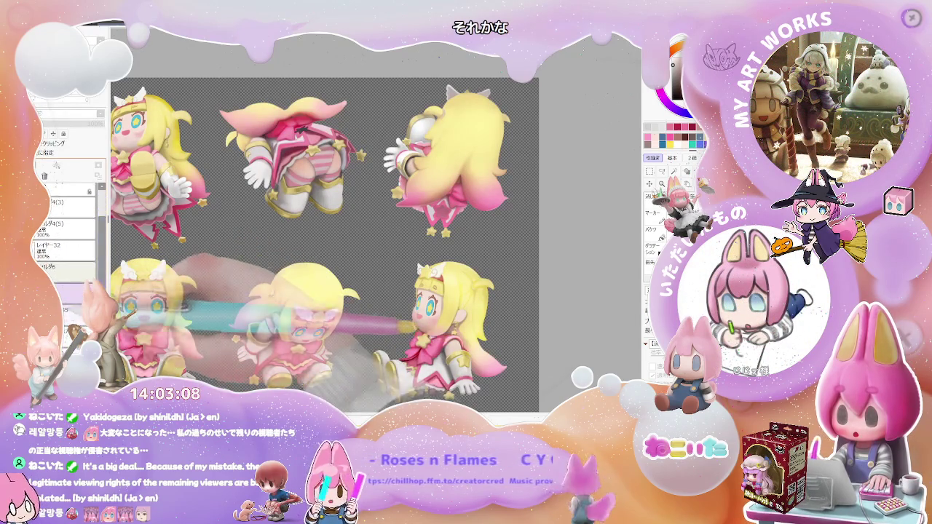
left_click(43, 204)
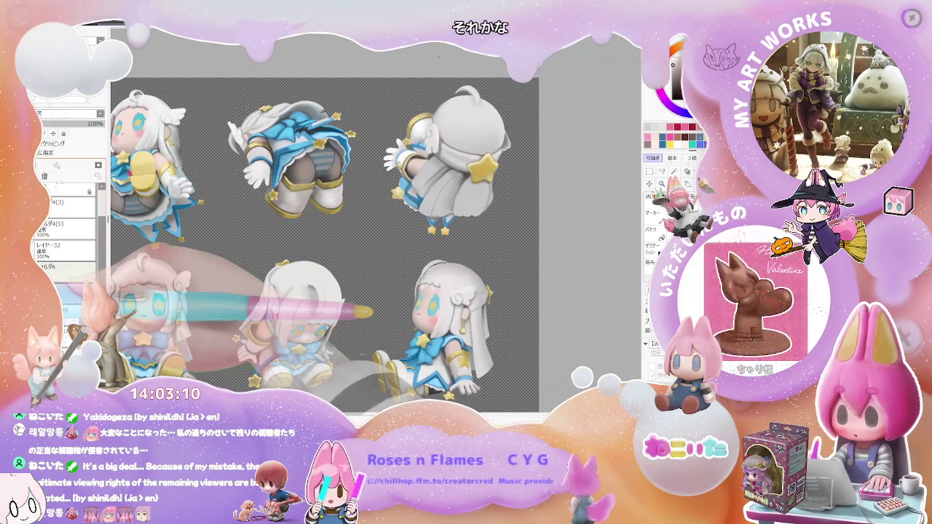
left_click(43, 204)
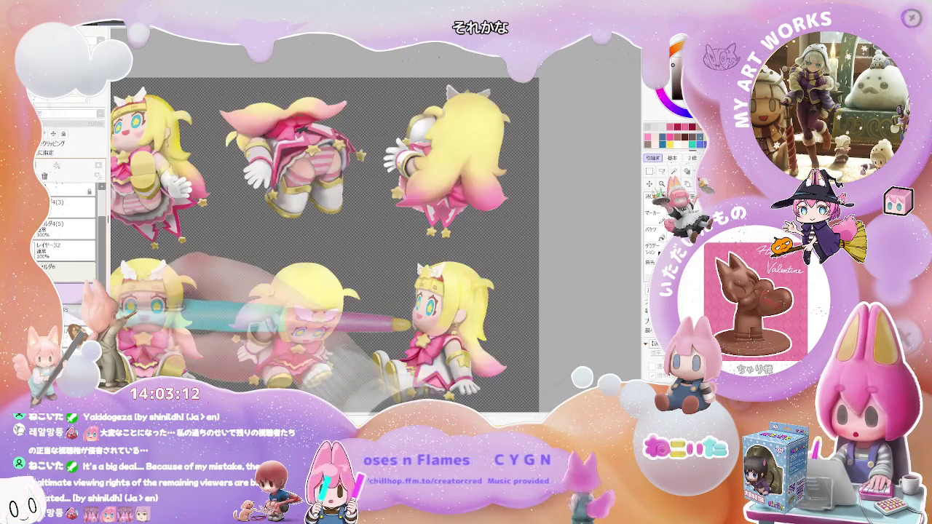
Step: Hide all the figures by turning off a layer's visibility
scroll(103, 256, "up", 2)
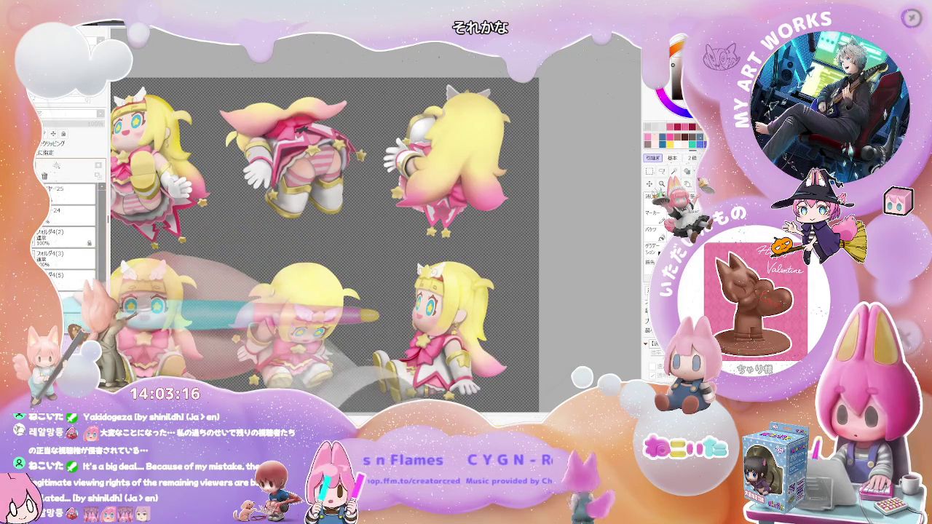
scroll(104, 263, "down", 2)
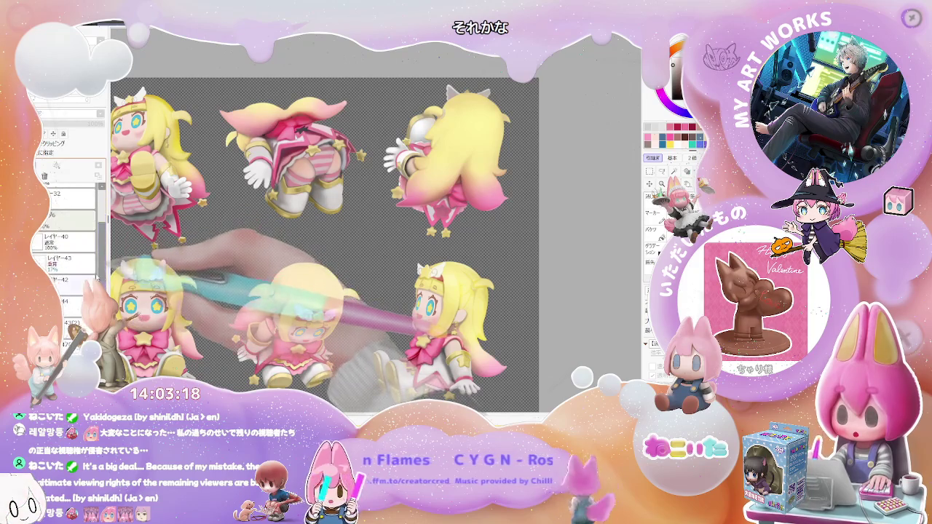
left_click(62, 288)
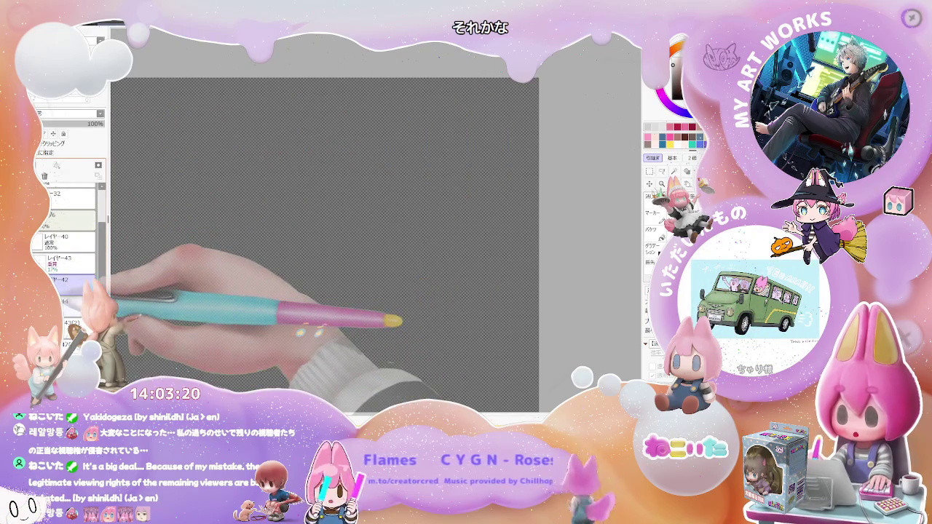
Step: Undo the hiding and select layers 43(2), 40 and 47(2)
key("ctrl+z")
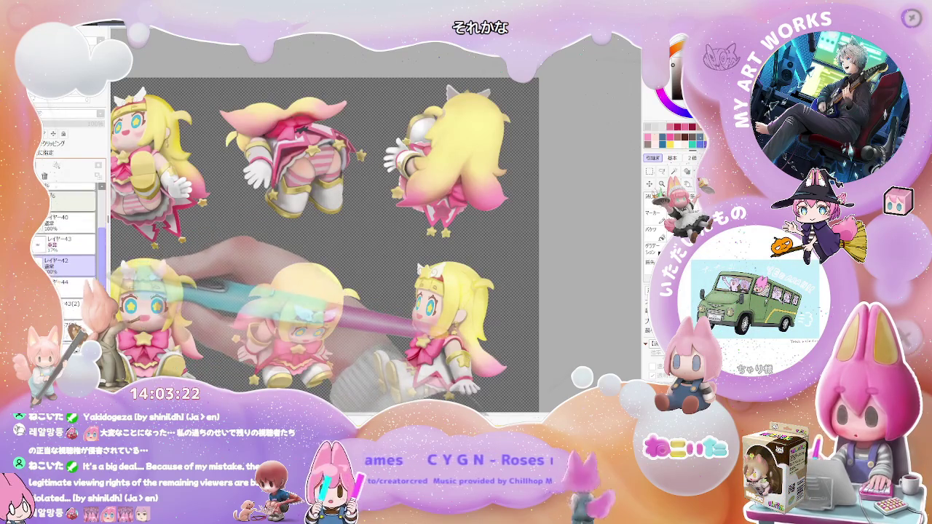
scroll(73, 283, "down", 1)
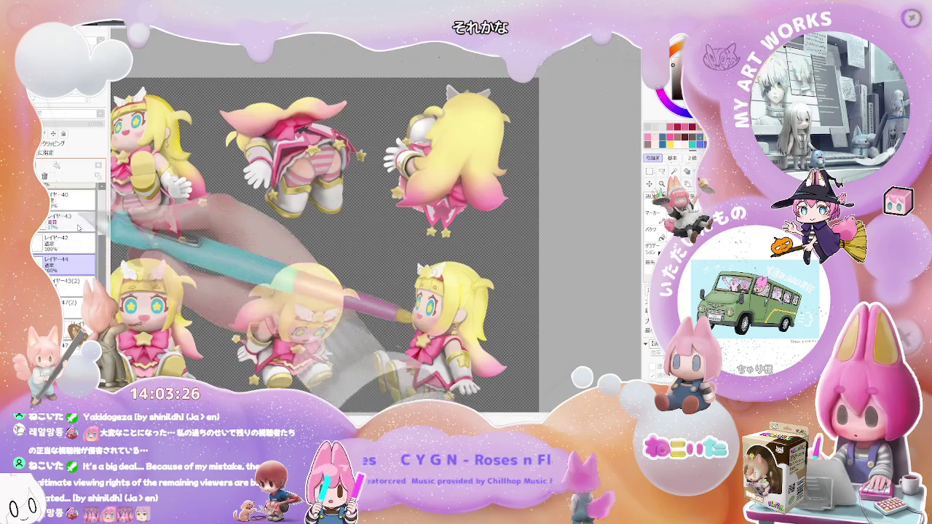
left_click(100, 233)
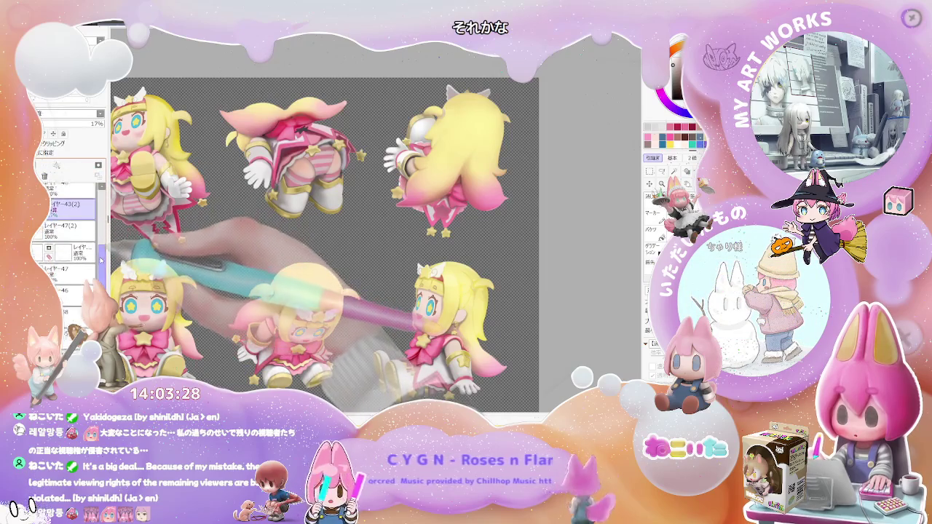
scroll(72, 291, "down", 2)
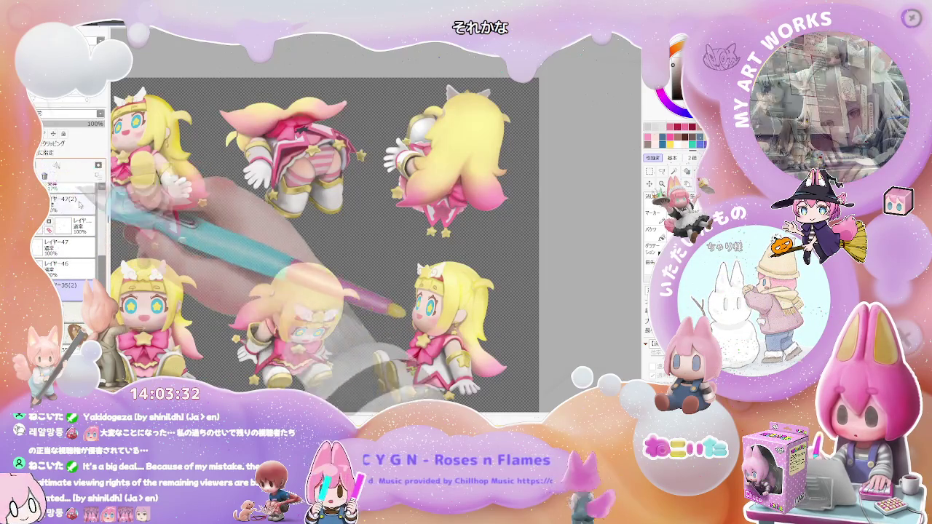
scroll(73, 240, "up", 2)
scroll(73, 248, "up", 1)
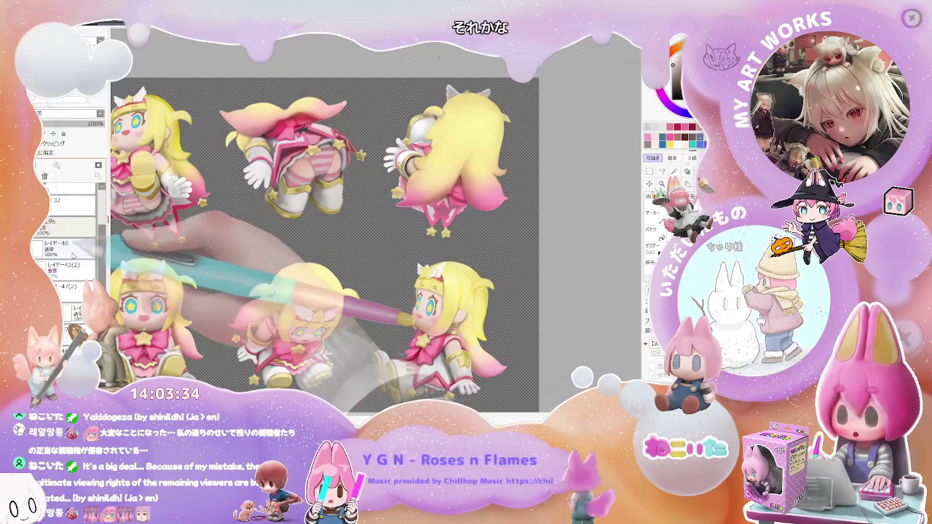
left_click(69, 248)
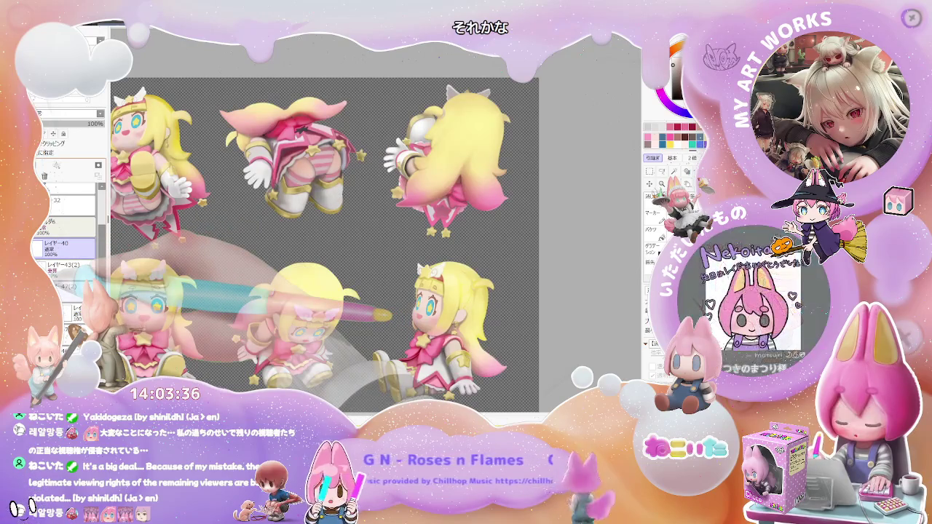
left_click(69, 286)
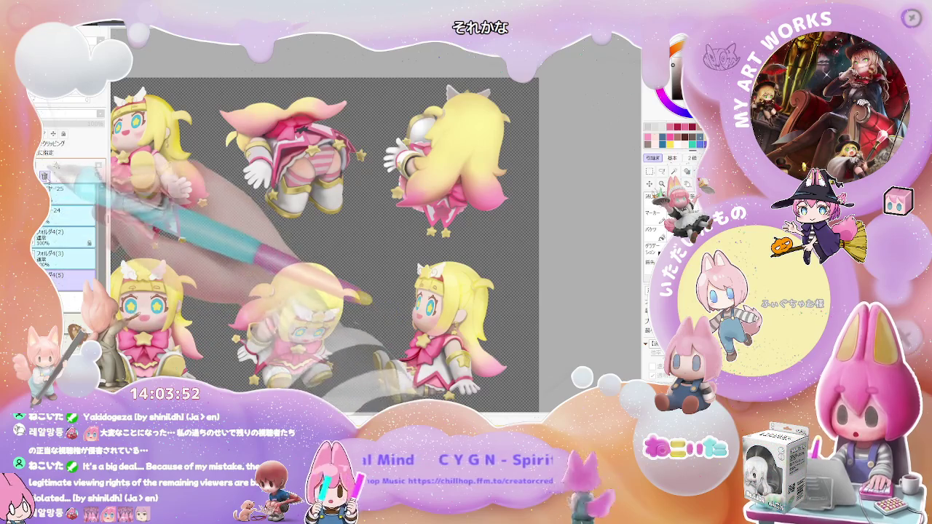
Step: Select Layer 32 and preview the white-haired blue variant, then return to blonde and pink
left_click(78, 197)
scroll(69, 241, "down", 1)
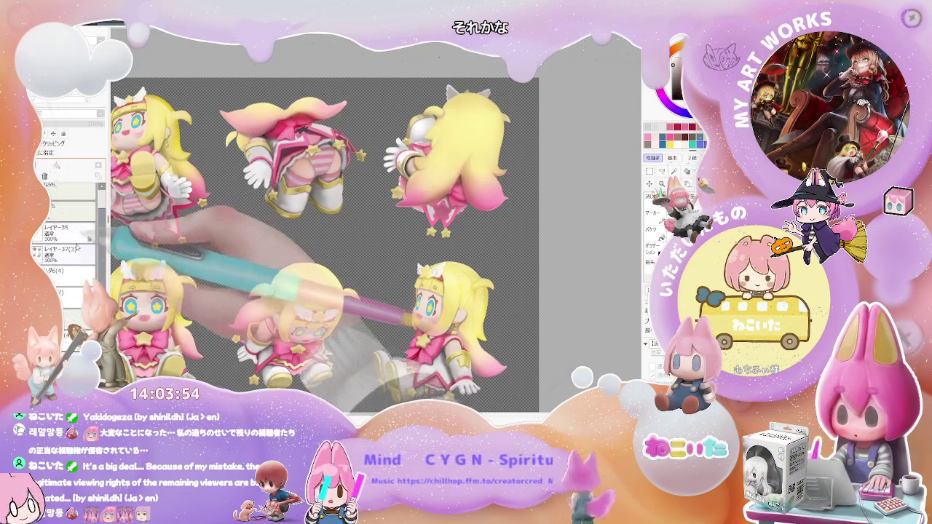
left_click(60, 270)
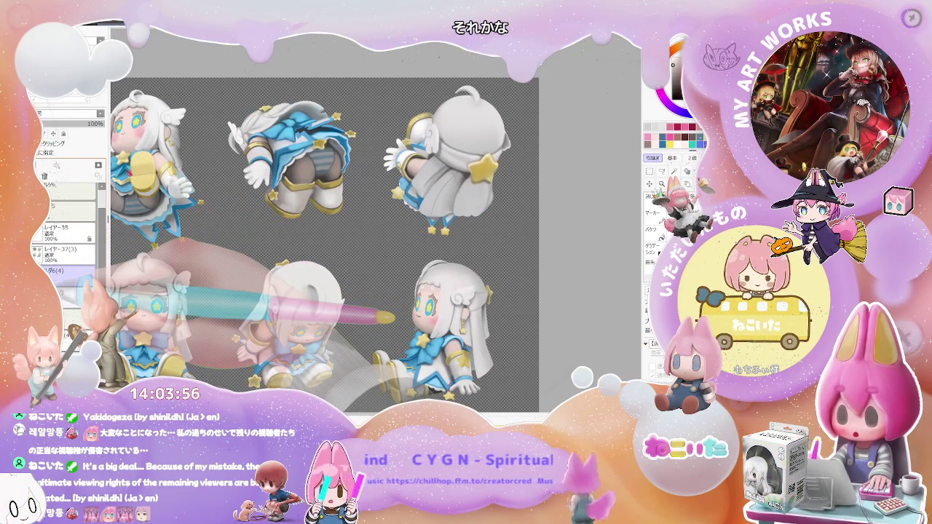
left_click(34, 270)
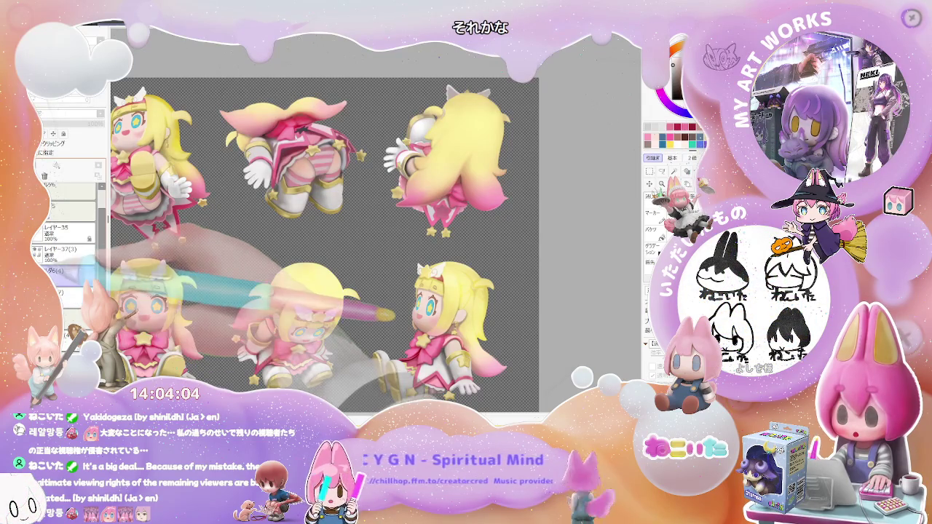
Step: Open folder 6 and duplicate layers 40, 43(2) and 47(2)
left_click(93, 250)
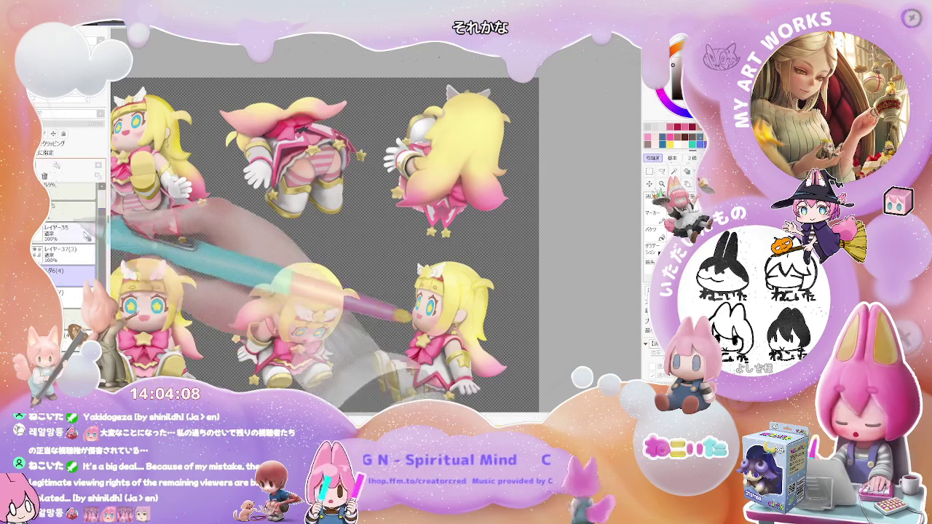
scroll(93, 240, "up", 1)
left_click(104, 220)
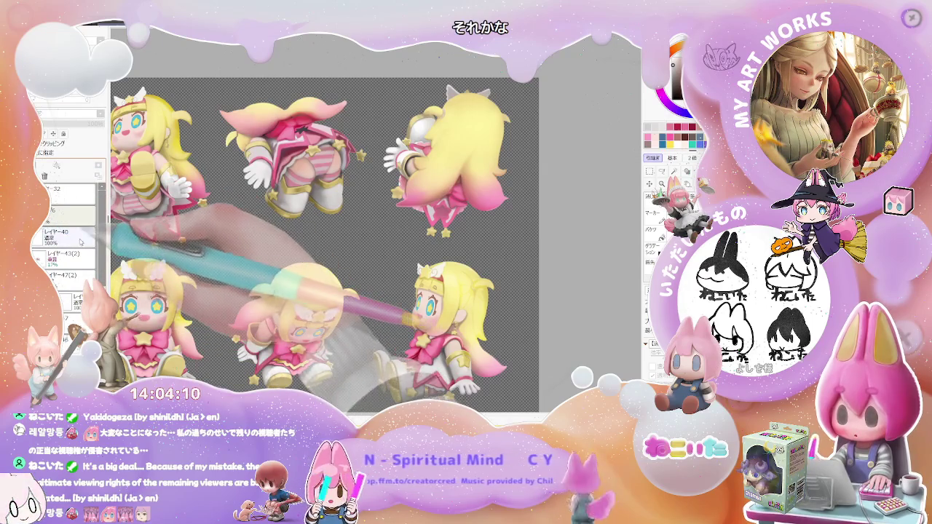
left_click(69, 275, "shift")
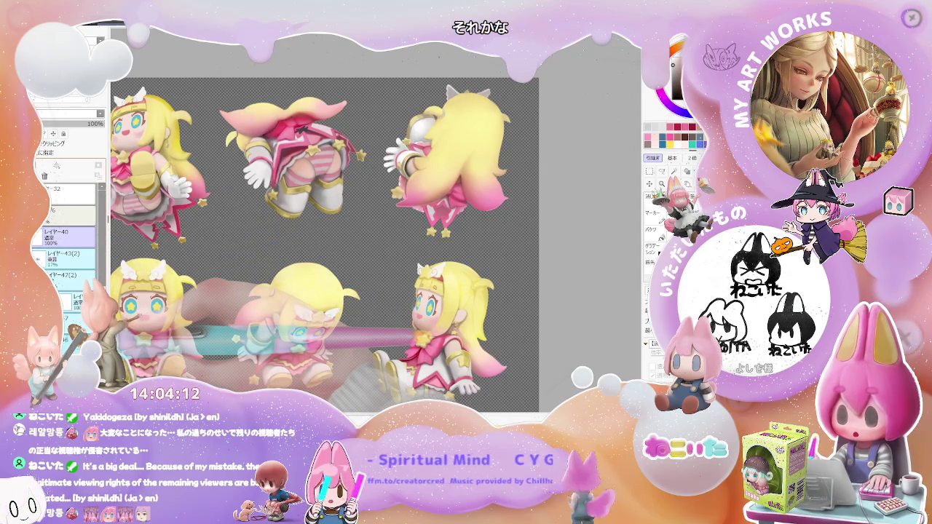
key("ctrl+j")
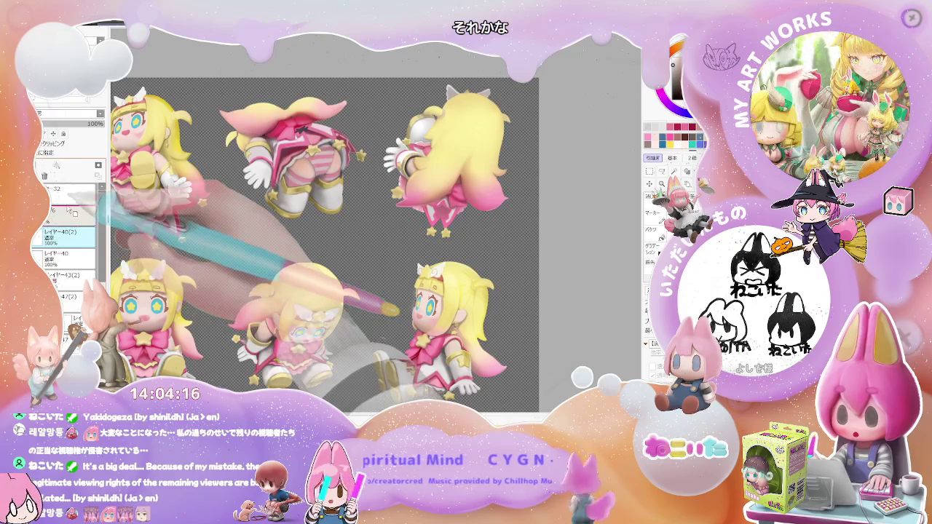
Step: Collapse the colour folder and switch the sheet to the white-and-blue version
left_click(58, 234)
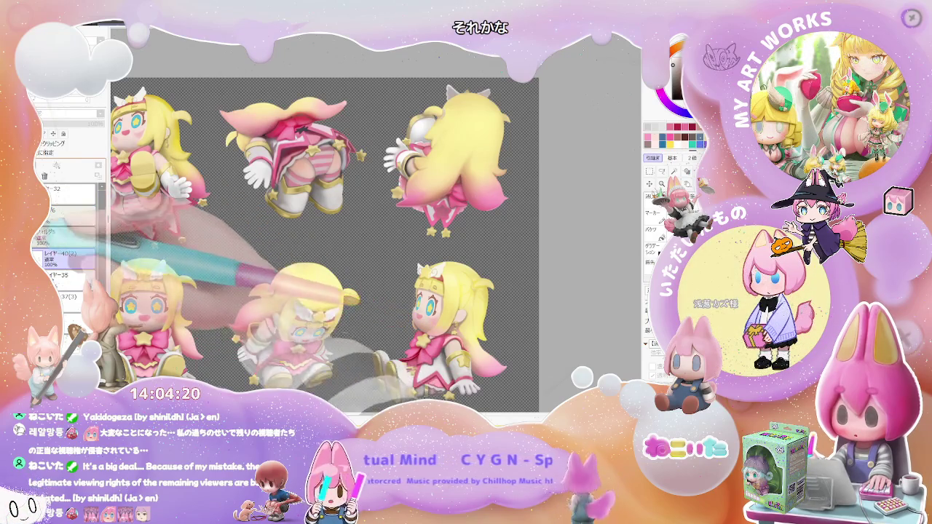
left_click(64, 241)
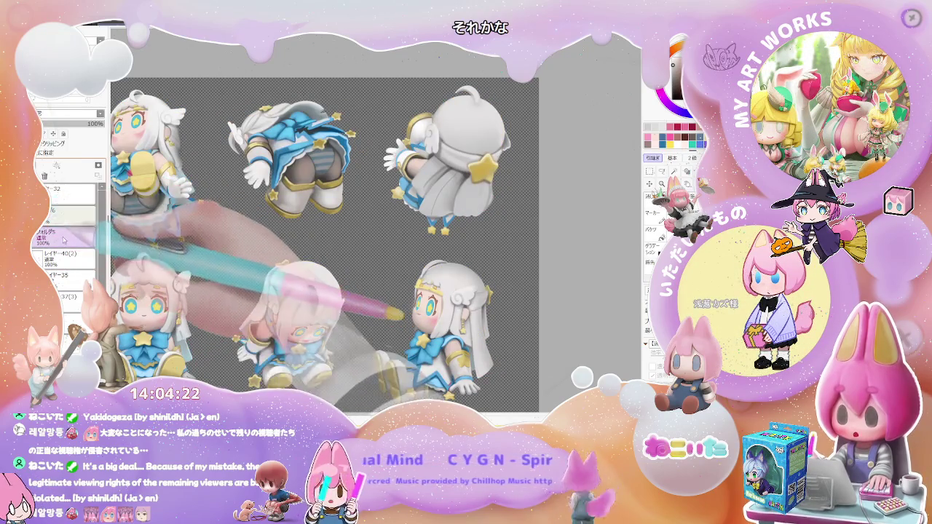
left_click_drag(305, 241, 360, 329)
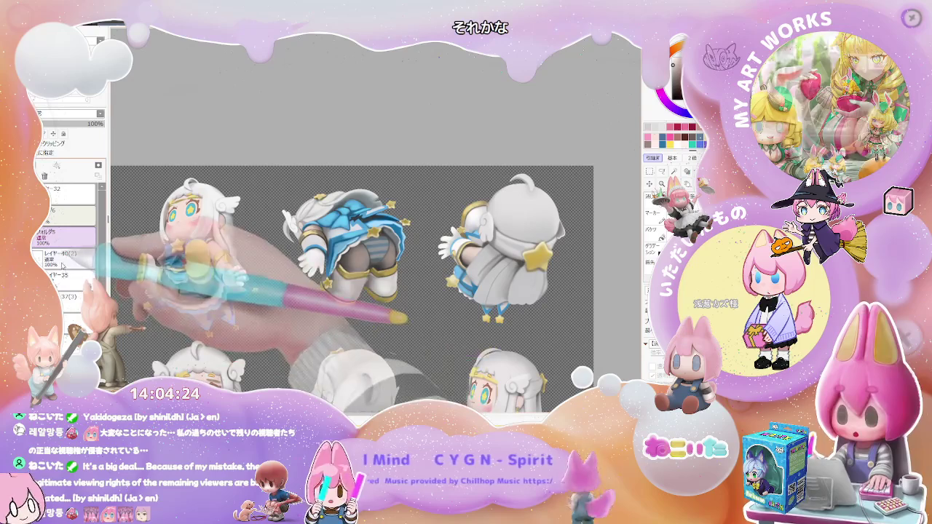
Step: On Layer 40(2), zoom in on the face and lighten the hair edge above the eyebrow
left_click(64, 265)
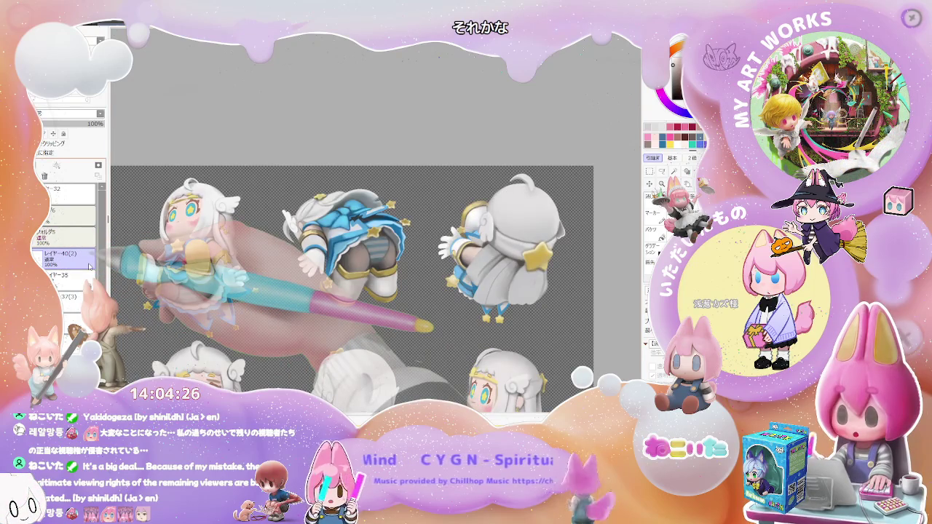
scroll(277, 228, "up", 2)
scroll(277, 227, "up", 2)
scroll(277, 227, "up", 2)
scroll(276, 227, "up", 1)
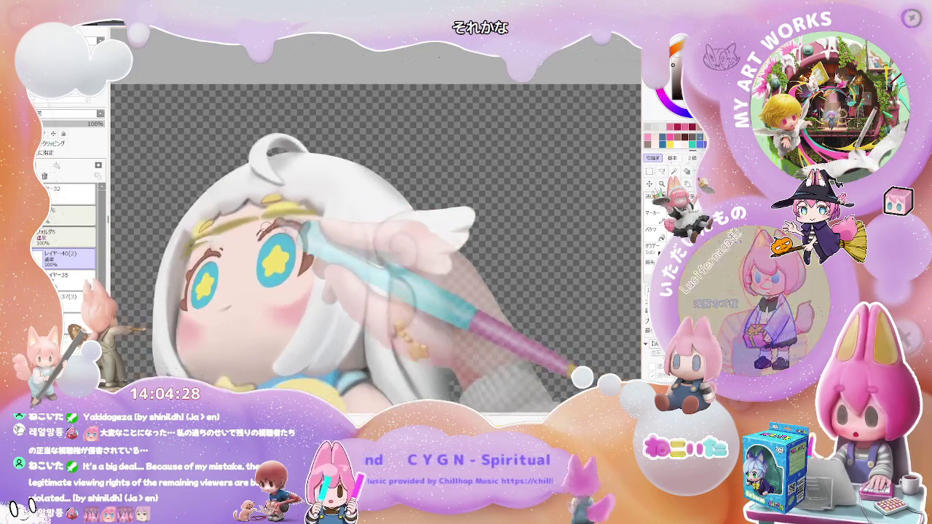
scroll(218, 231, "up", 2)
scroll(218, 232, "up", 2)
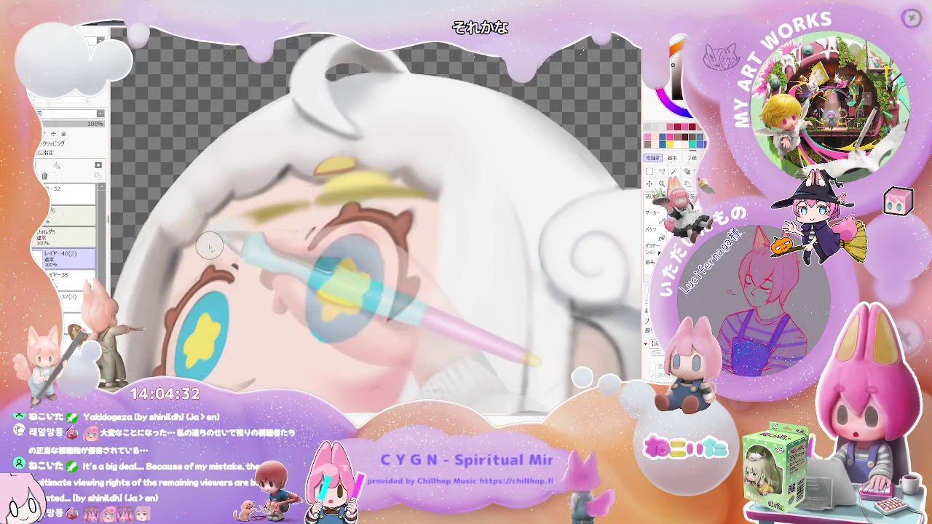
scroll(211, 246, "up", 2)
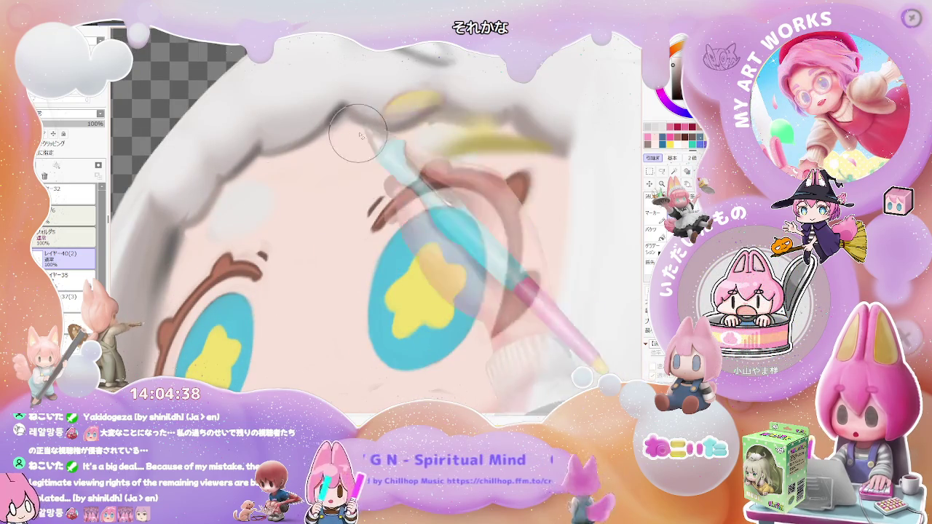
left_click_drag(507, 125, 436, 144)
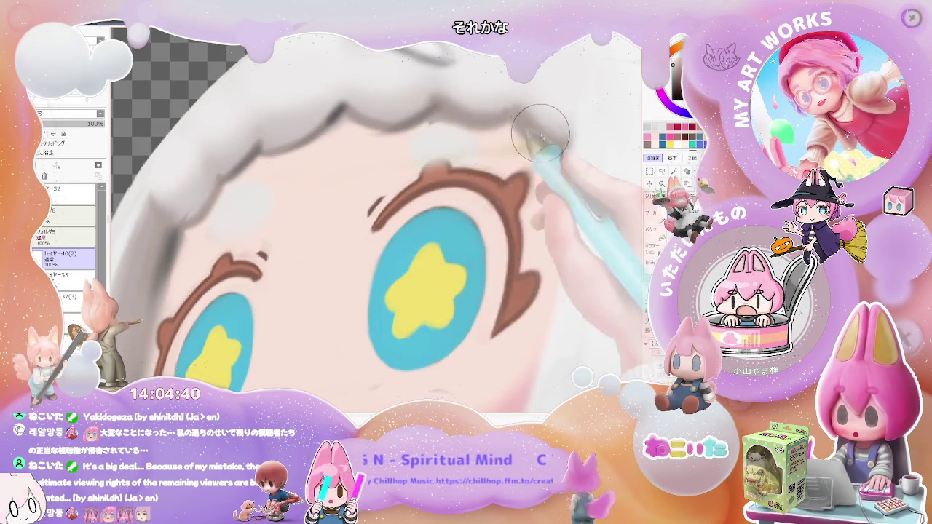
Step: Make the brush smaller for finer strokes on the fringe
scroll(583, 143, "down", 5)
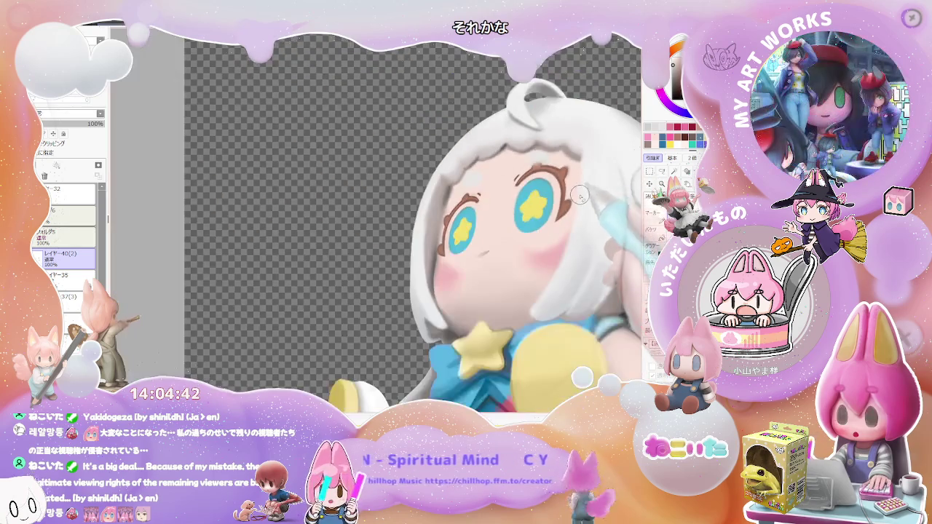
scroll(437, 204, "up", 2)
scroll(380, 230, "up", 2)
scroll(381, 230, "up", 2)
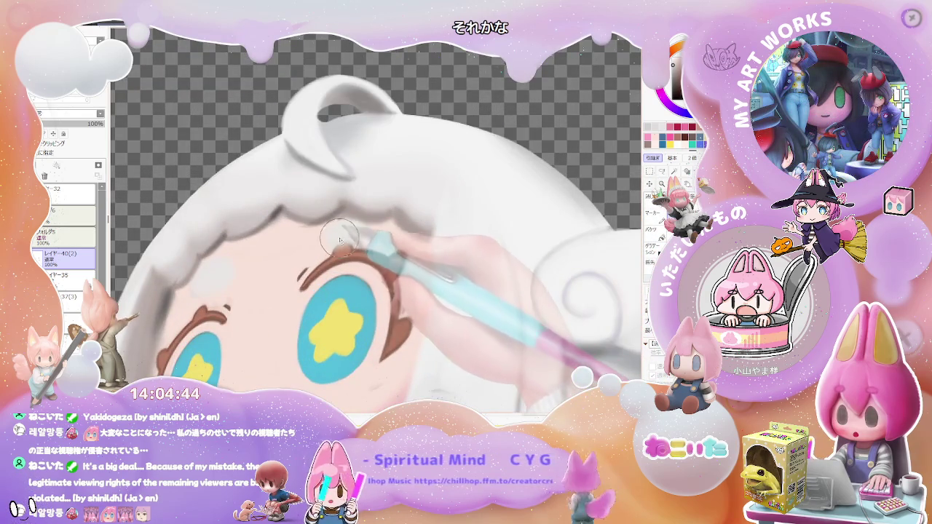
scroll(342, 243, "up", 2)
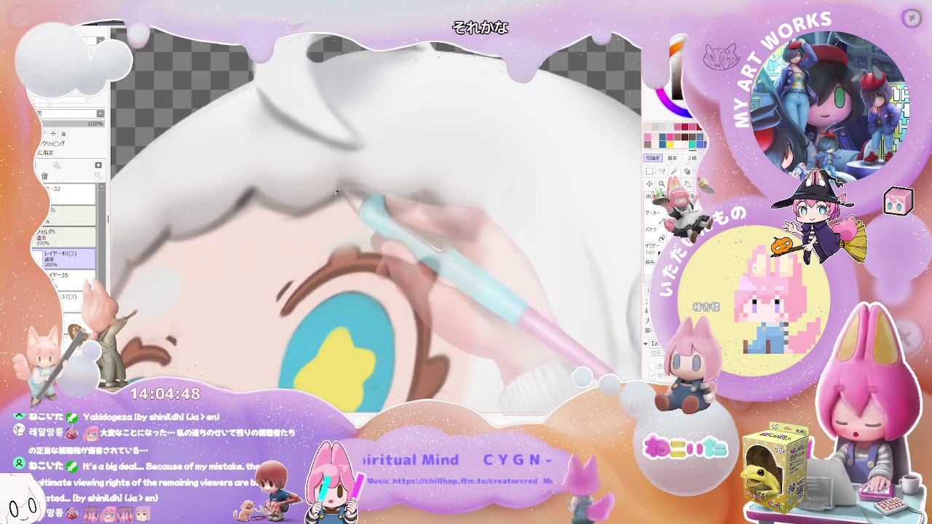
scroll(316, 199, "down", 2)
scroll(335, 193, "down", 1)
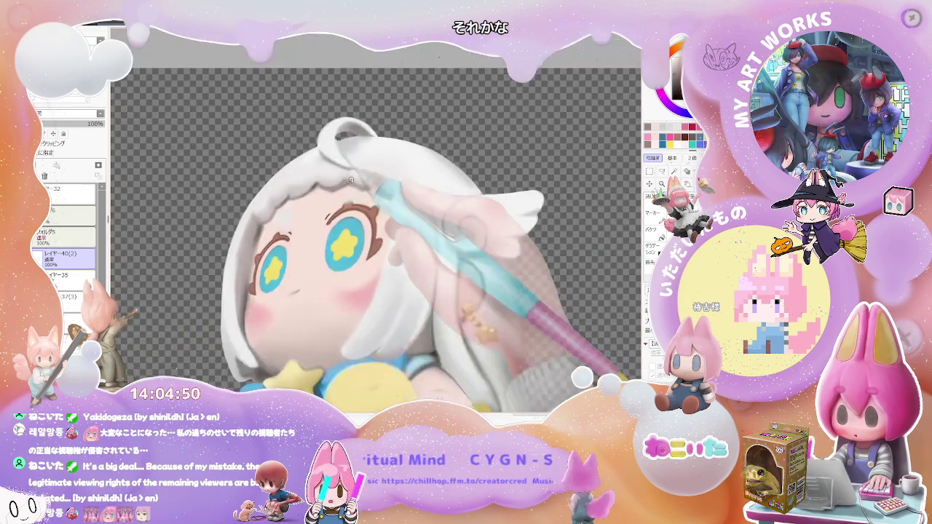
scroll(364, 182, "up", 1)
scroll(387, 176, "up", 2)
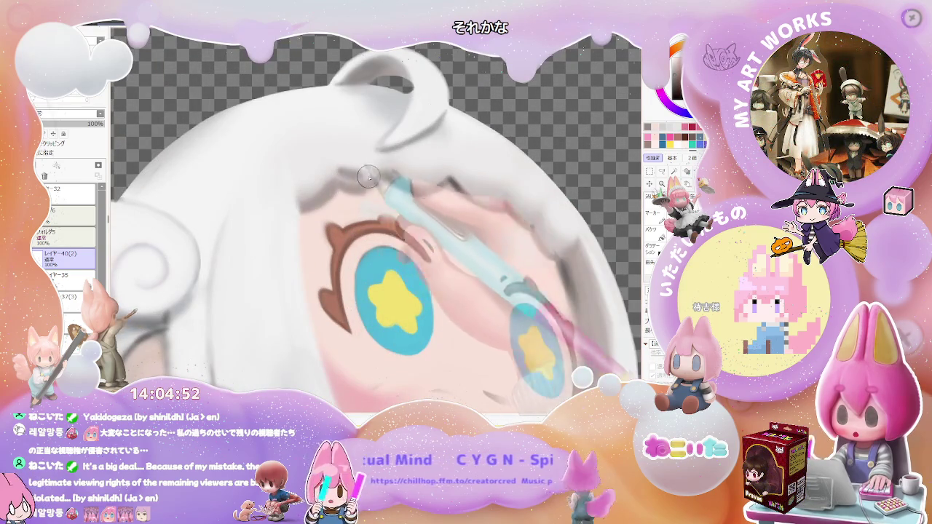
left_click_drag(356, 181, 311, 207)
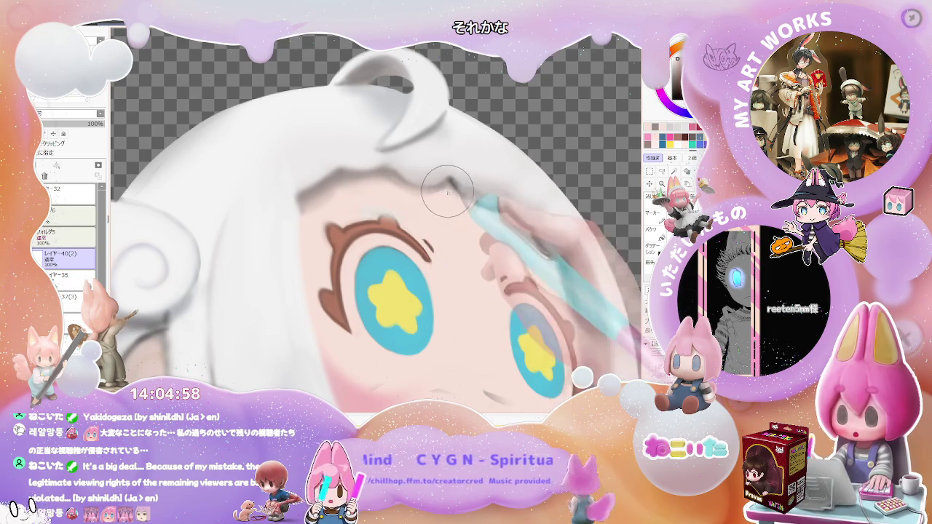
left_click_drag(451, 186, 387, 167)
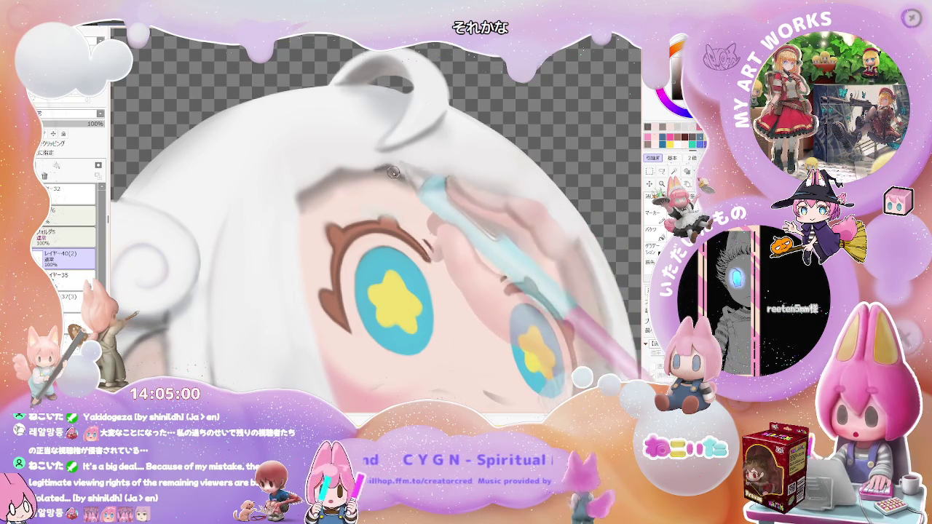
Step: Bring the right side of the face into view and zoom between face and whole character
scroll(394, 172, "down", 3)
scroll(527, 224, "up", 4)
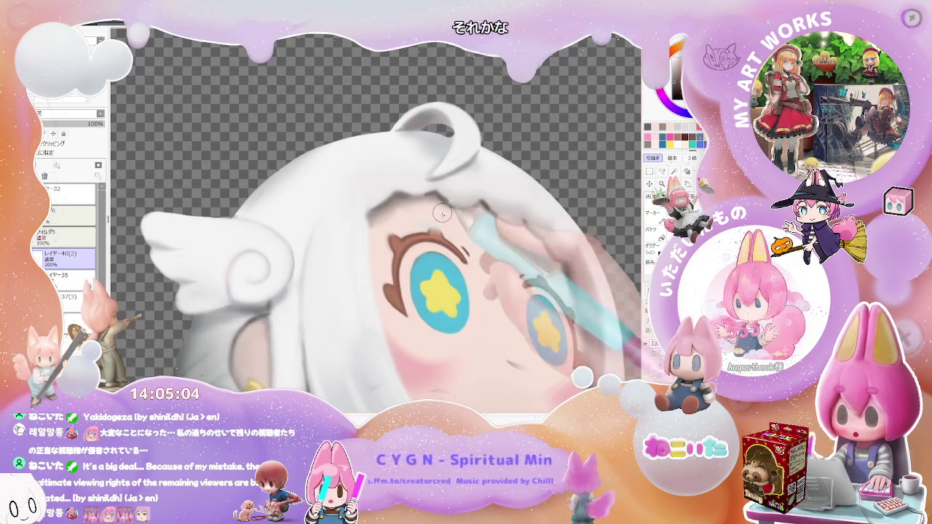
scroll(449, 231, "up", 2)
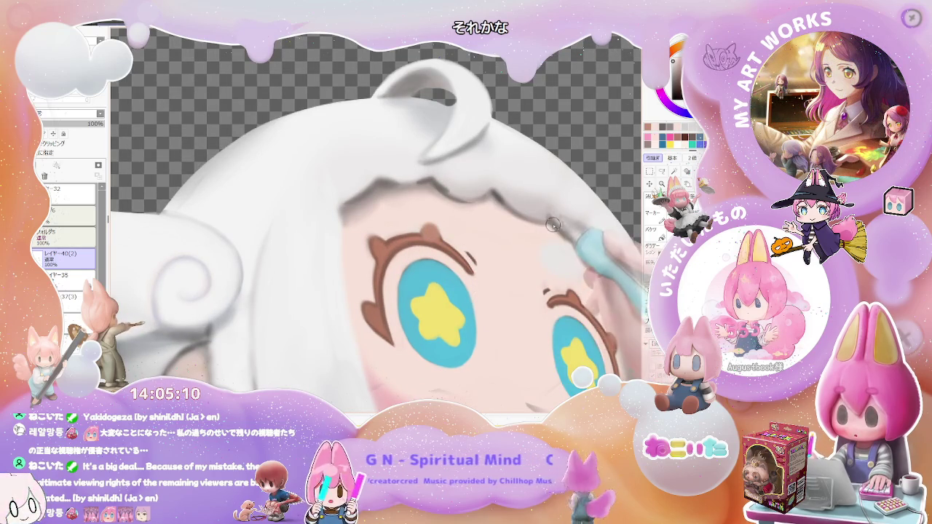
left_click_drag(563, 278, 417, 219)
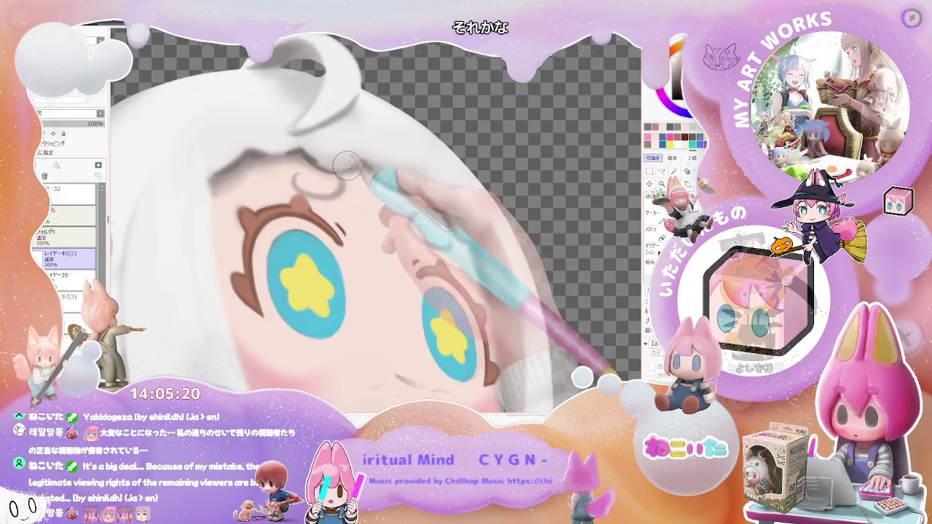
key("ctrl+minus")
key("ctrl+plus")
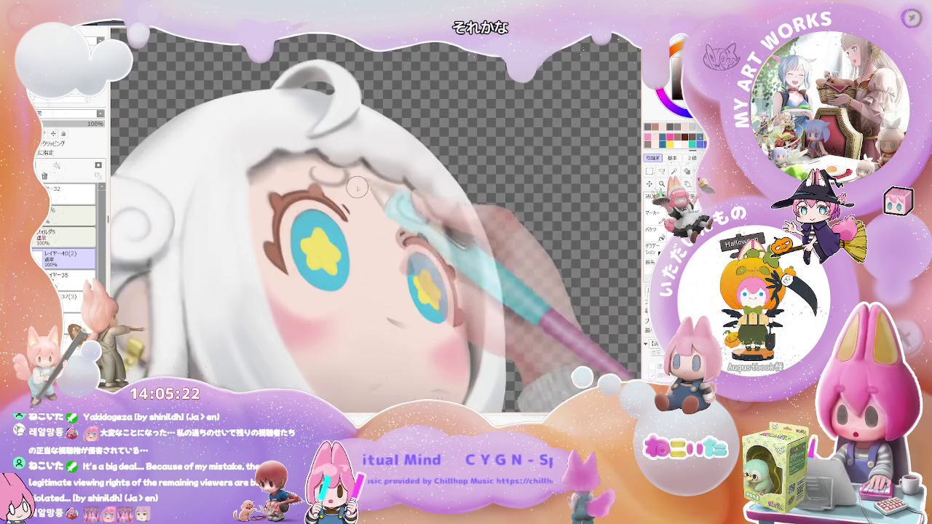
key("ctrl+plus")
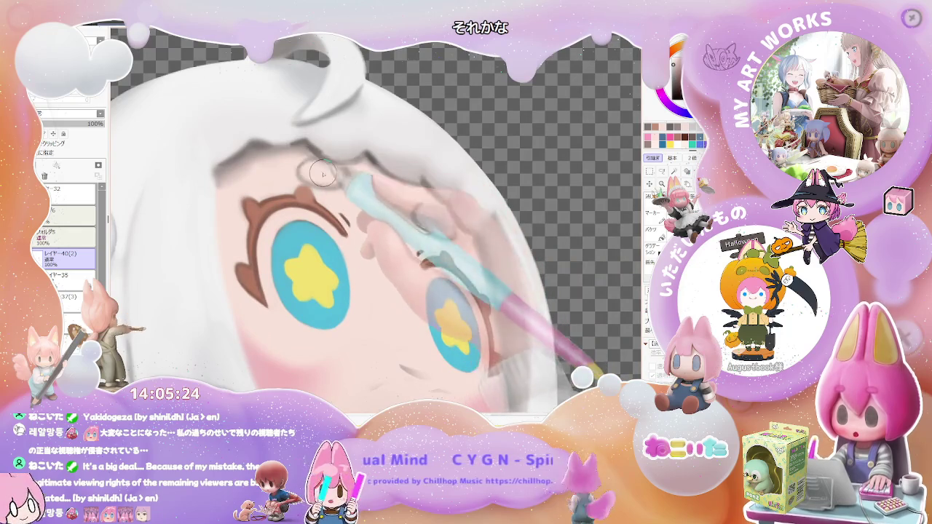
key("ctrl+minus")
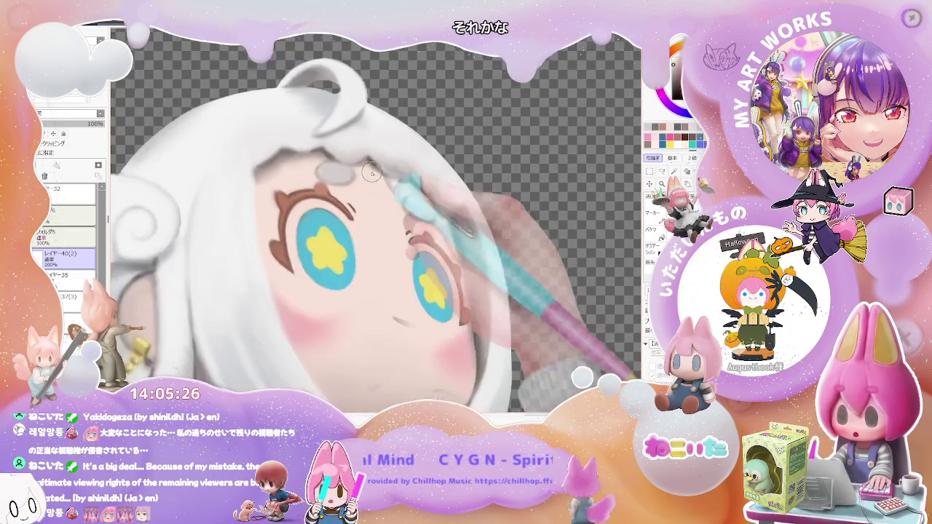
key("ctrl+minus")
key("ctrl+plus")
key("ctrl+plus")
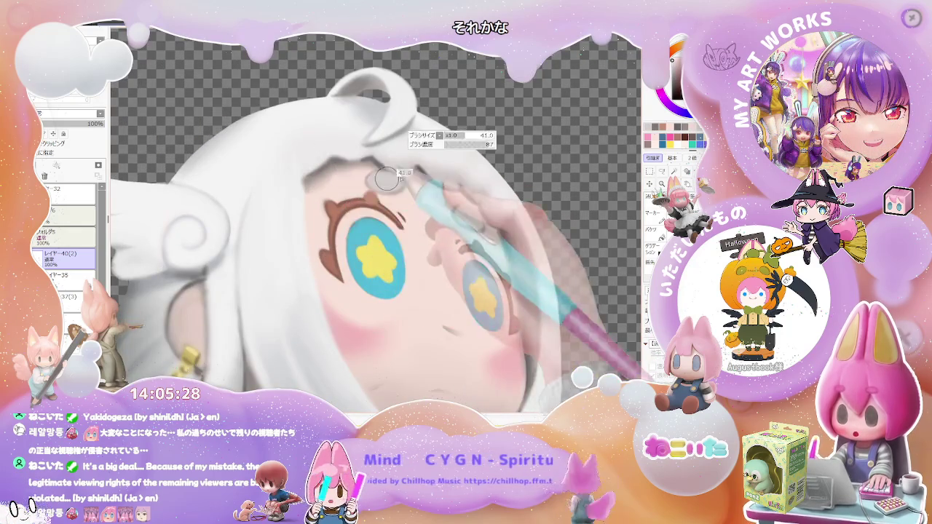
key("ctrl+minus")
key("ctrl+minus")
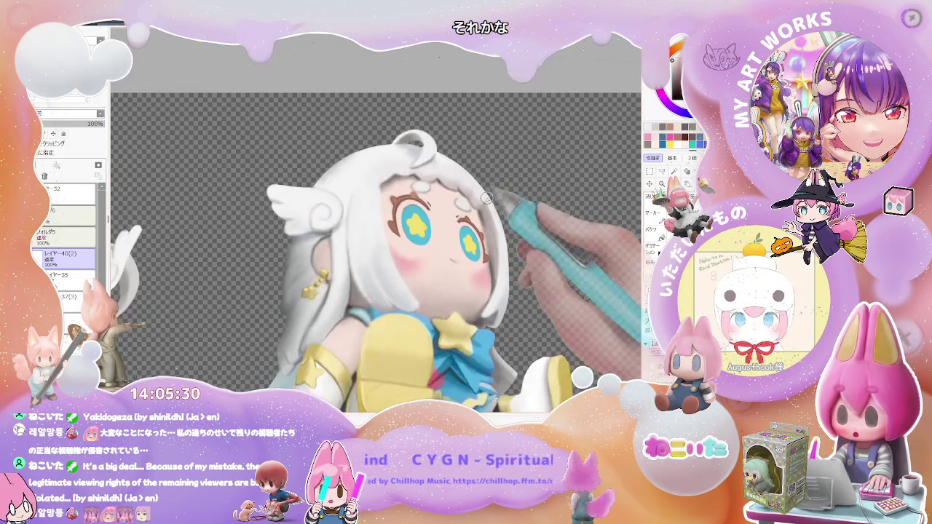
key("ctrl+plus")
key("ctrl+plus")
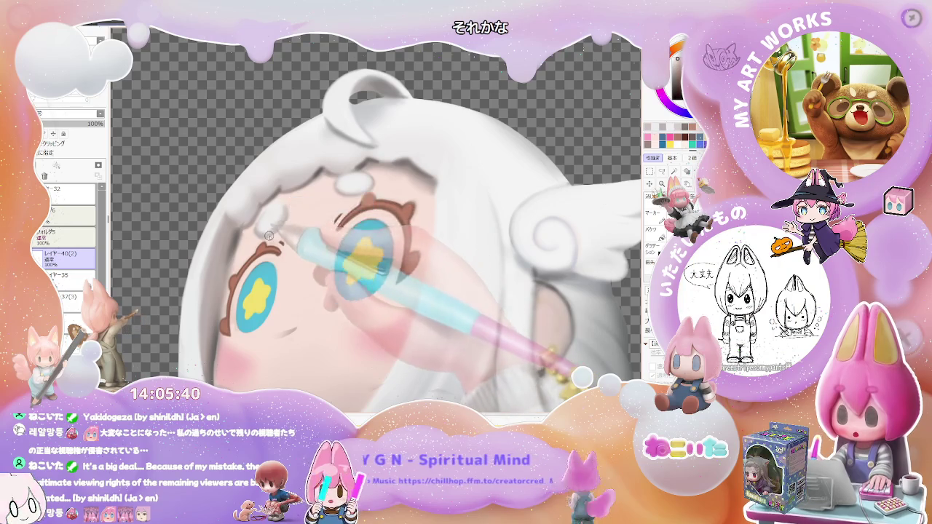
scroll(288, 207, "down", 2)
scroll(327, 211, "down", 2)
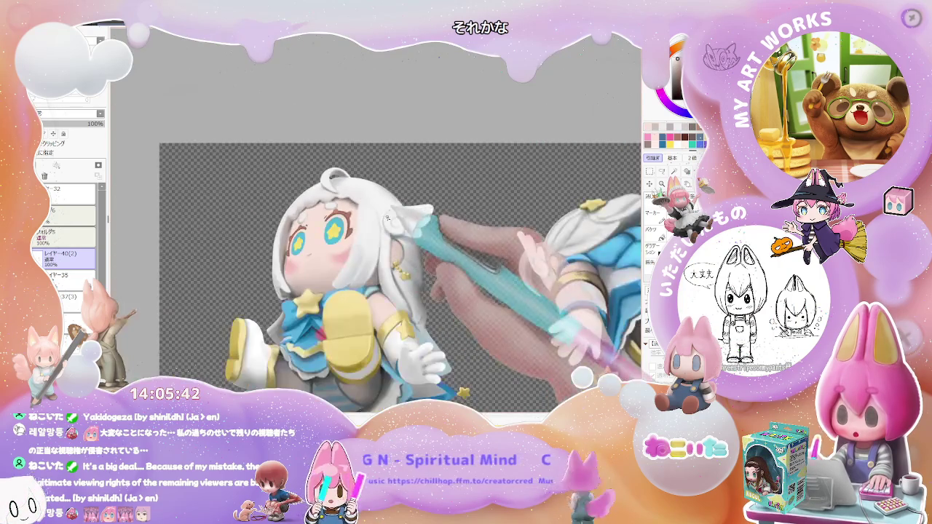
scroll(384, 220, "down", 1)
key("End")
key("End")
key("End")
scroll(407, 247, "up", 2)
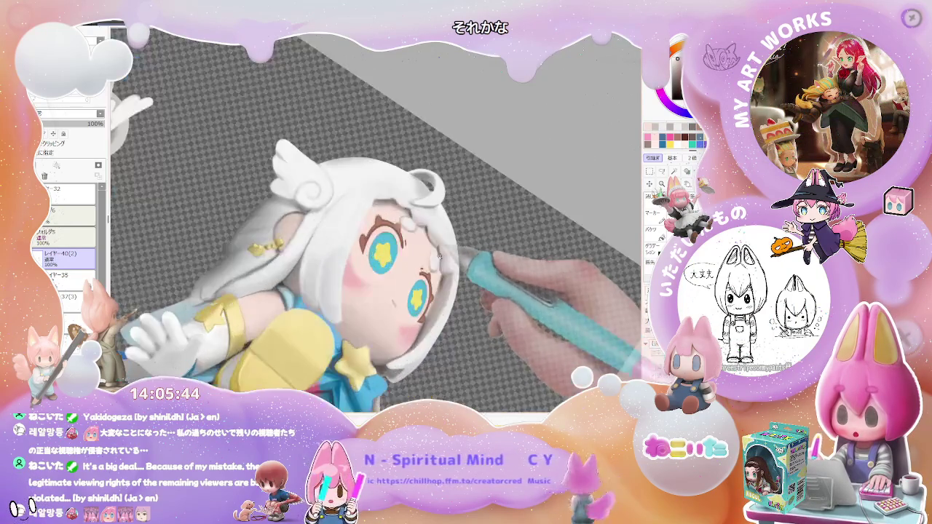
scroll(431, 274, "up", 2)
scroll(430, 275, "up", 1)
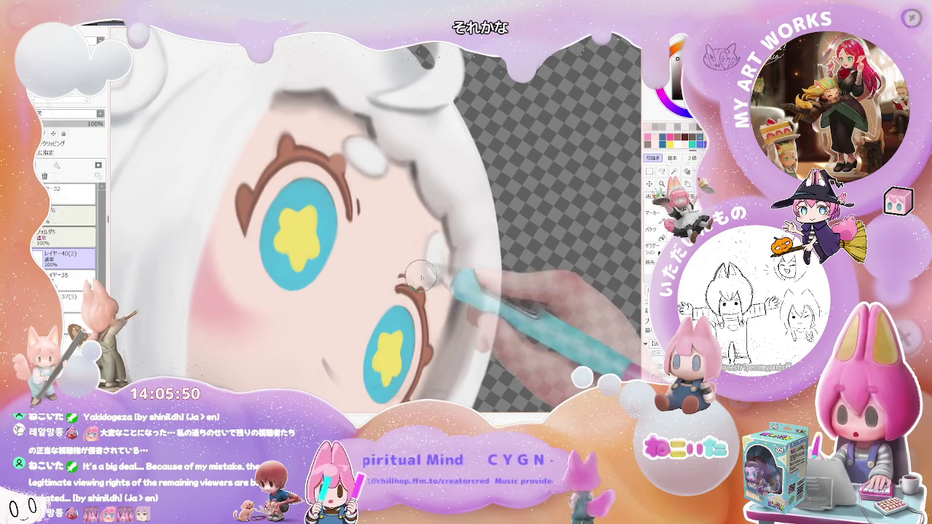
scroll(422, 275, "down", 2)
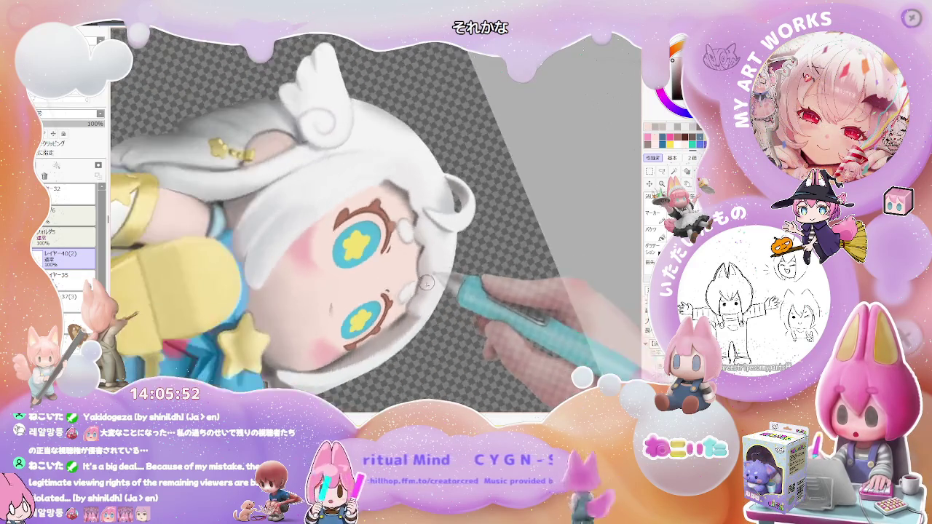
scroll(427, 282, "up", 2)
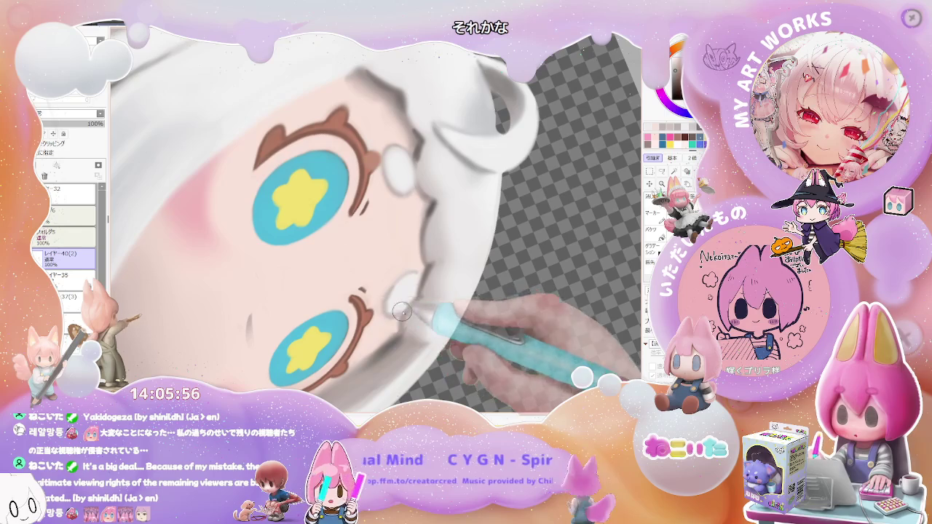
scroll(399, 313, "down", 1)
scroll(419, 300, "down", 2)
scroll(439, 287, "down", 2)
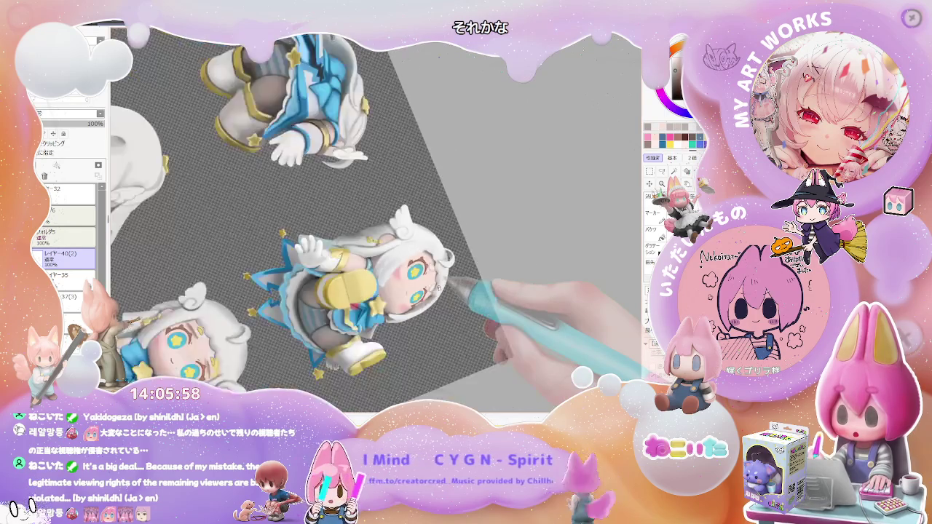
mouse_move(437, 288)
left_mouse_down()
mouse_move(492, 304)
mouse_move(408, 291)
left_mouse_up()
scroll(349, 291, "up", 2)
scroll(318, 290, "up", 2)
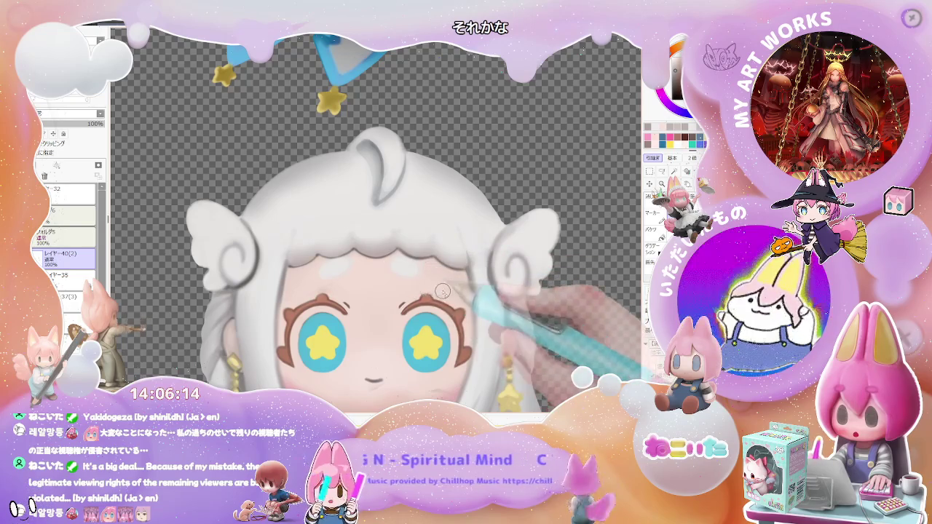
Step: Rotate the canvas view a quarter turn, then rotate it back upright over the poses
scroll(443, 291, "down", 2)
scroll(459, 288, "down", 2)
scroll(486, 279, "down", 1)
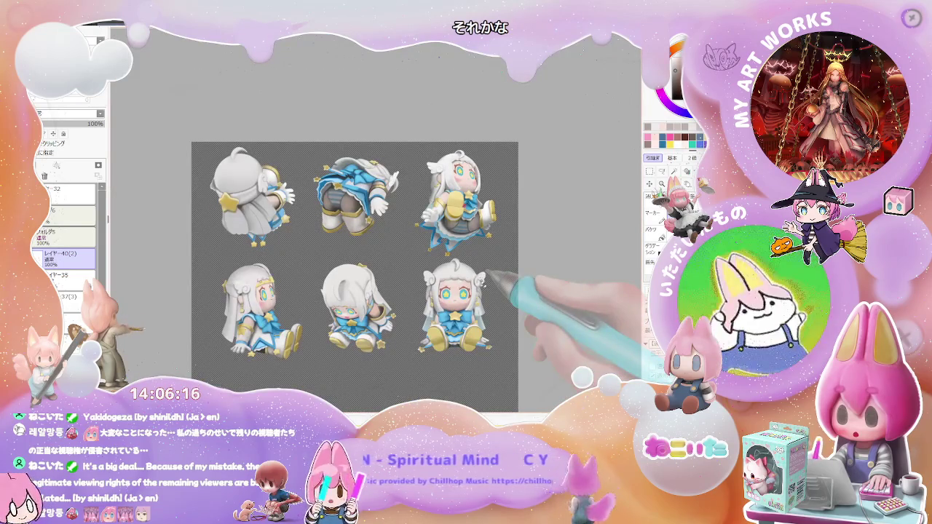
scroll(478, 321, "up", 1)
scroll(416, 291, "up", 1)
scroll(444, 281, "up", 1)
scroll(340, 269, "up", 1)
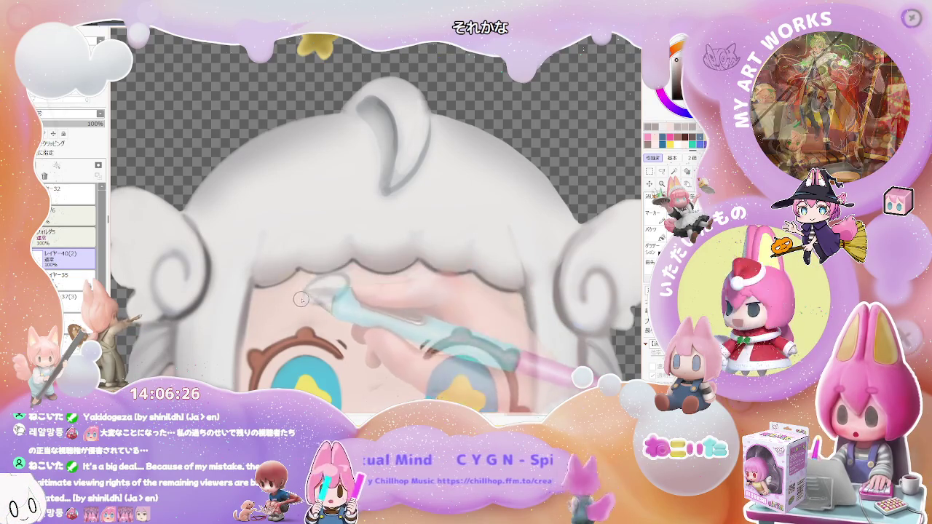
scroll(347, 290, "down", 1)
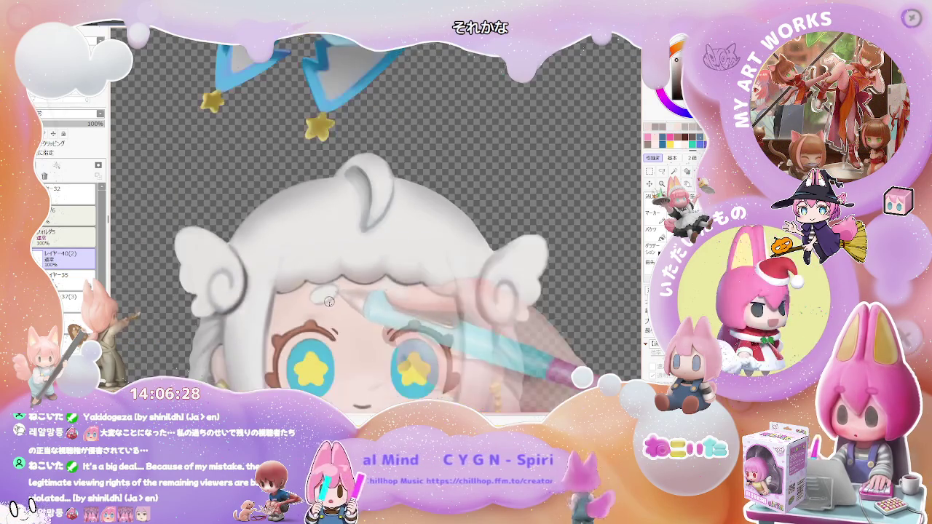
scroll(348, 290, "down", 1)
scroll(347, 290, "down", 2)
scroll(414, 299, "down", 1)
key("End")
key("End")
key("End")
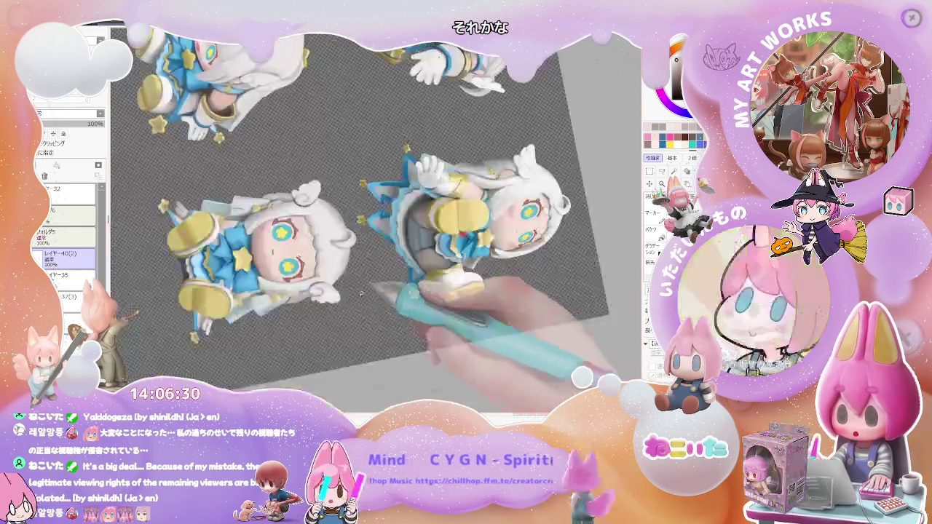
scroll(413, 301, "up", 2)
scroll(350, 262, "up", 2)
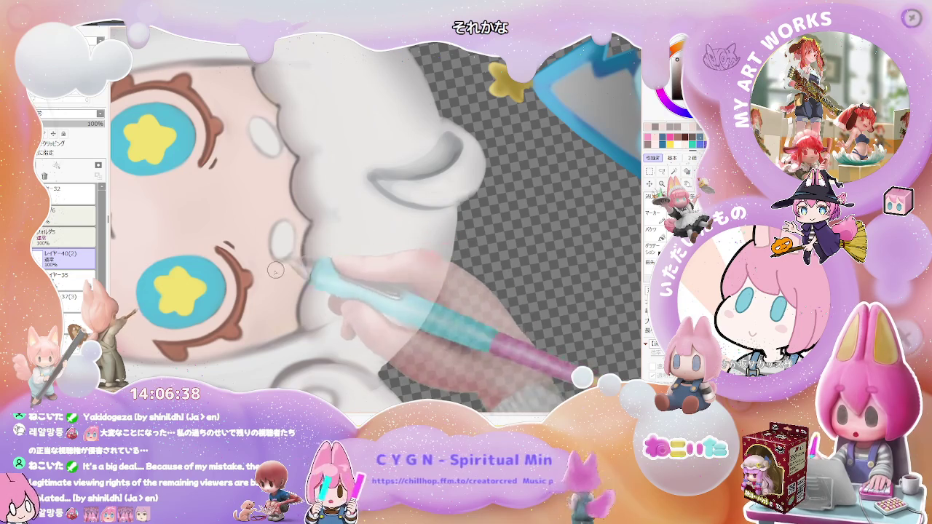
scroll(299, 229, "down", 1)
scroll(288, 259, "down", 1)
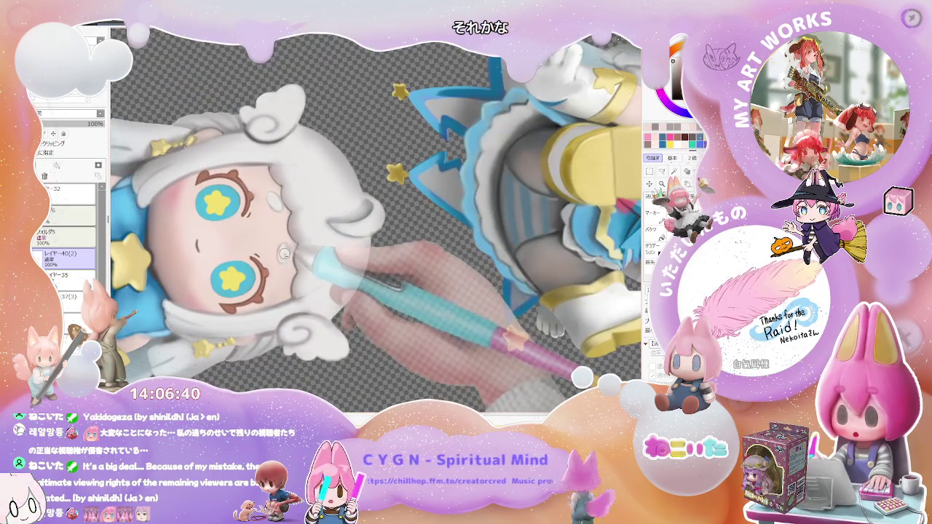
scroll(282, 254, "down", 1)
left_click_drag(283, 255, 453, 246)
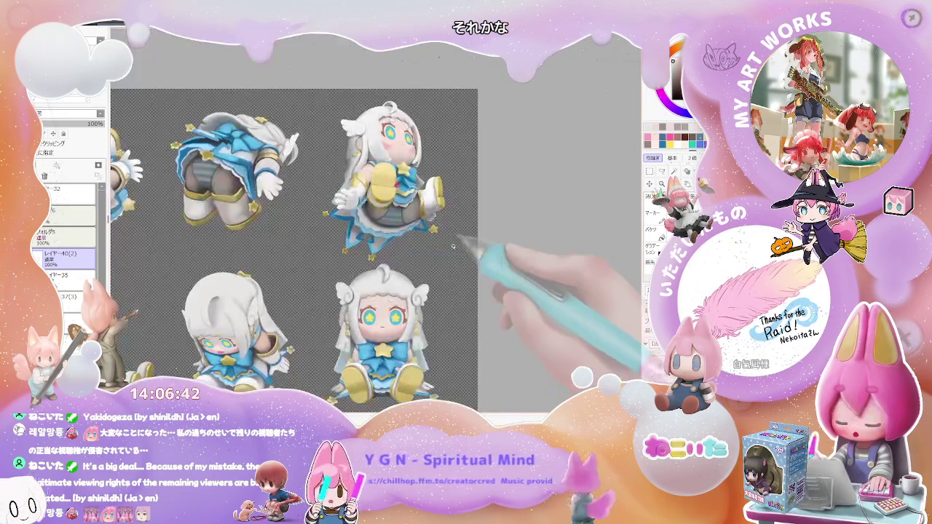
Step: Shift the view over the figure sheet and tilt the canvas to a comfortable eye-drawing angle
scroll(448, 269, "up", 1)
scroll(429, 305, "up", 1)
scroll(414, 317, "up", 1)
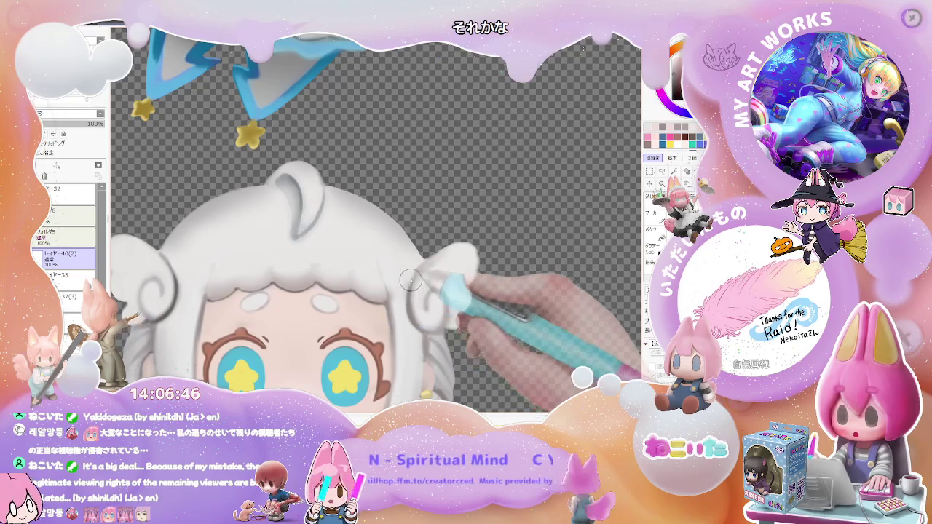
scroll(409, 294, "down", 1)
scroll(415, 305, "down", 1)
scroll(429, 320, "down", 1)
mouse_move(451, 298)
left_mouse_down()
mouse_move(451, 354)
mouse_move(378, 295)
left_mouse_up()
scroll(375, 305, "up", 1)
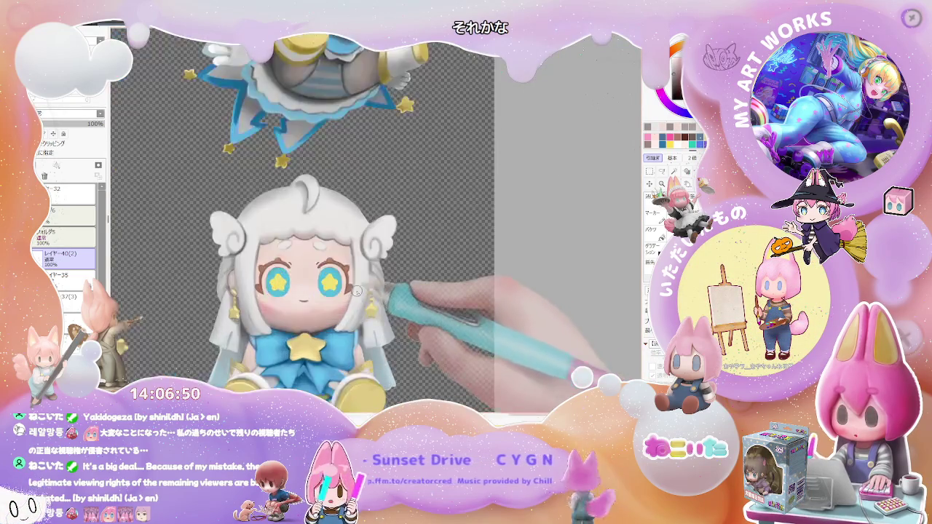
scroll(361, 313, "up", 1)
scroll(346, 320, "up", 1)
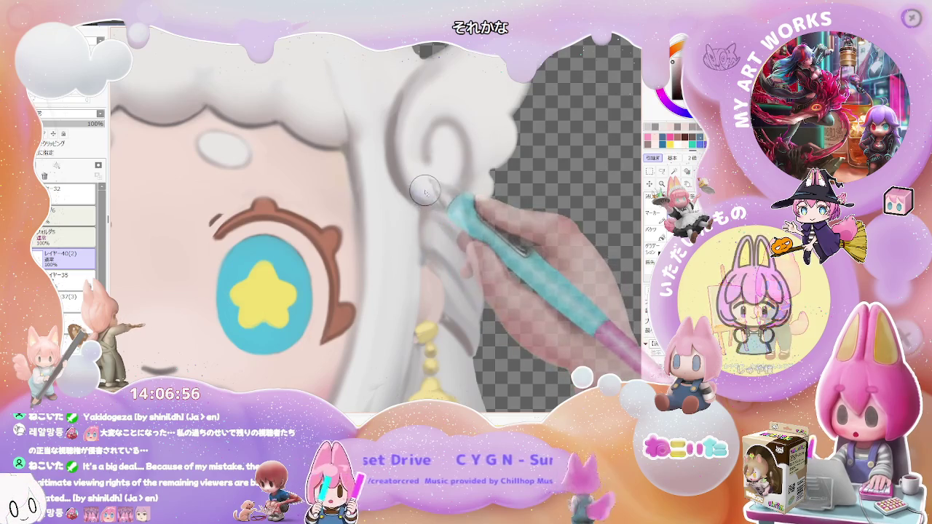
scroll(421, 190, "down", 2)
scroll(429, 204, "down", 2)
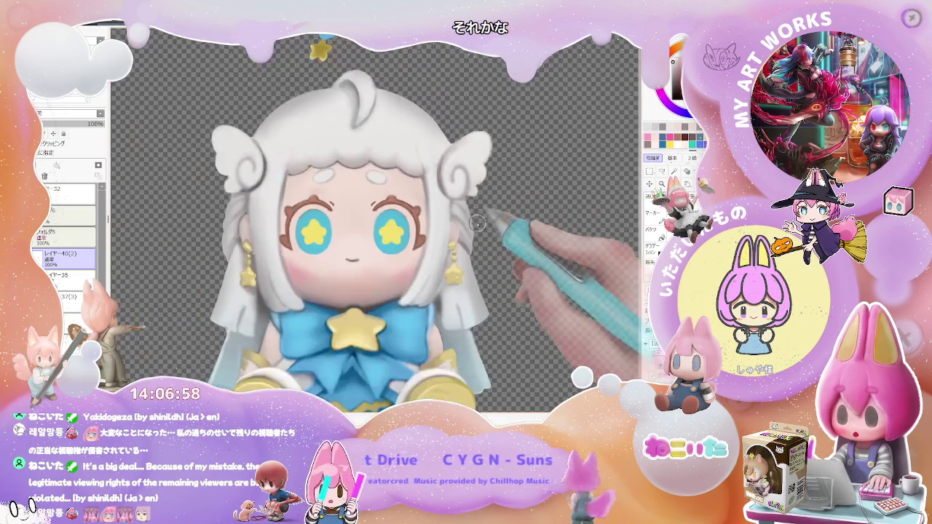
scroll(444, 218, "down", 2)
scroll(463, 248, "down", 2)
scroll(463, 248, "up", 2)
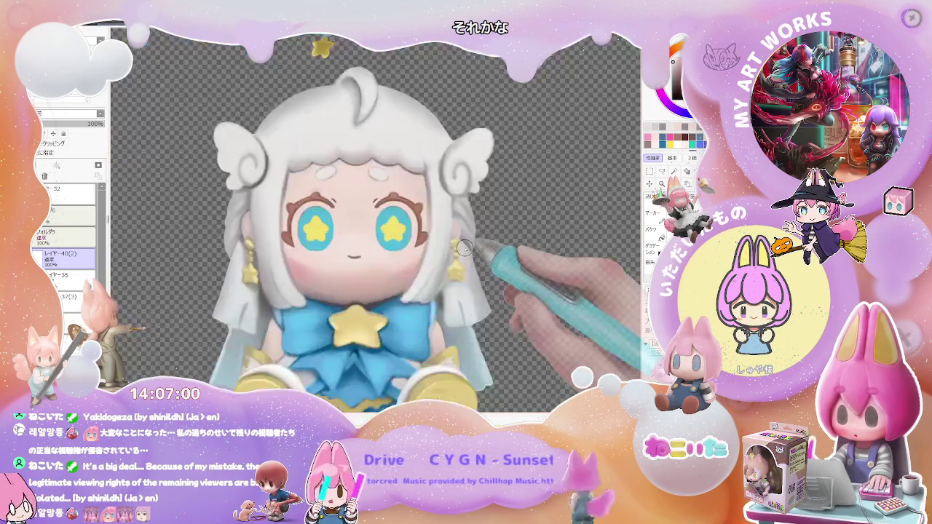
scroll(436, 232, "up", 2)
scroll(407, 204, "up", 2)
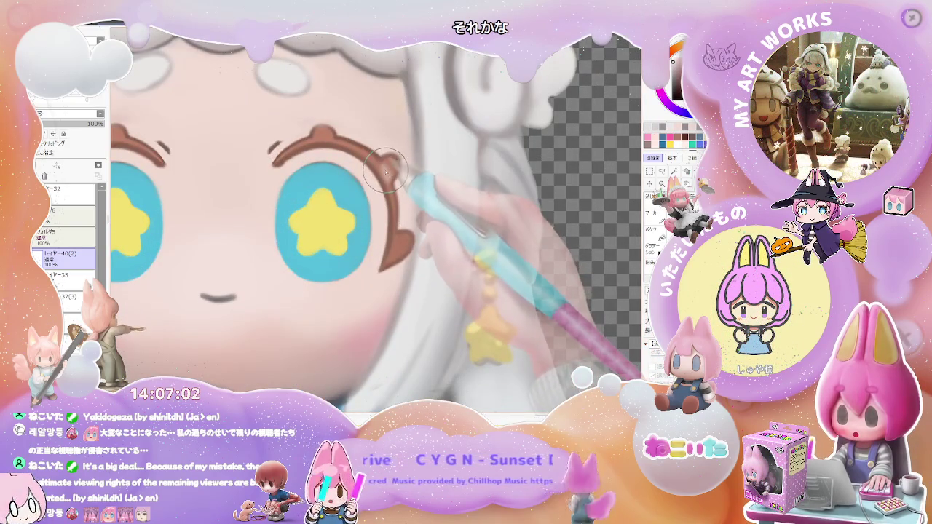
key("End")
key("End")
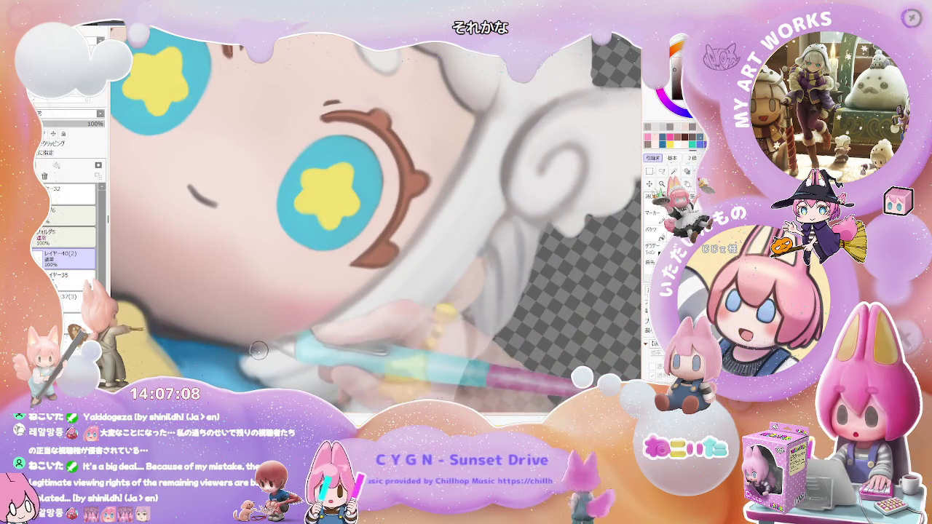
scroll(273, 344, "down", 1)
scroll(273, 345, "down", 2)
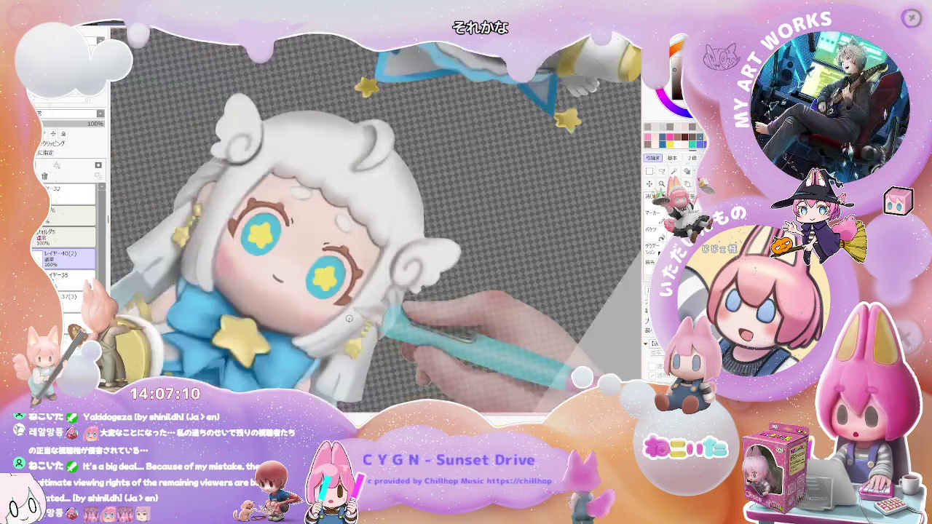
key("End")
key("End")
Step: Outline the tip of the lower eyelash on the front-view face, zooming to check it
scroll(322, 272, "up", 2)
scroll(322, 273, "up", 2)
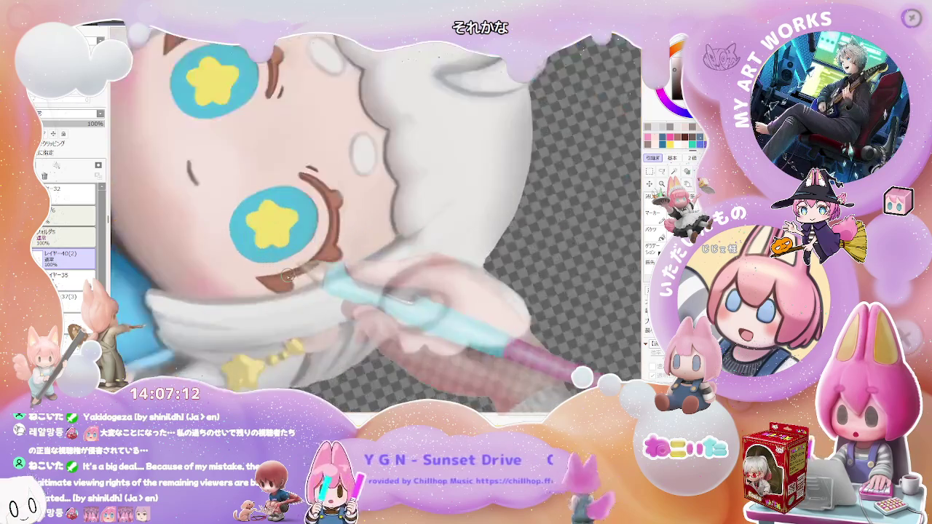
scroll(306, 280, "up", 2)
scroll(283, 287, "up", 2)
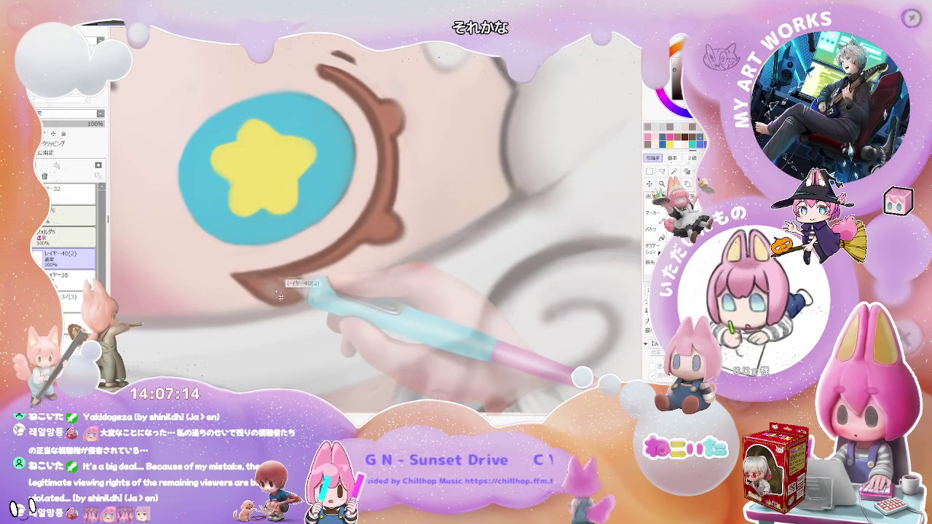
mouse_move(279, 290)
left_mouse_down()
mouse_move(311, 279)
mouse_move(263, 284)
mouse_move(284, 276)
left_mouse_up()
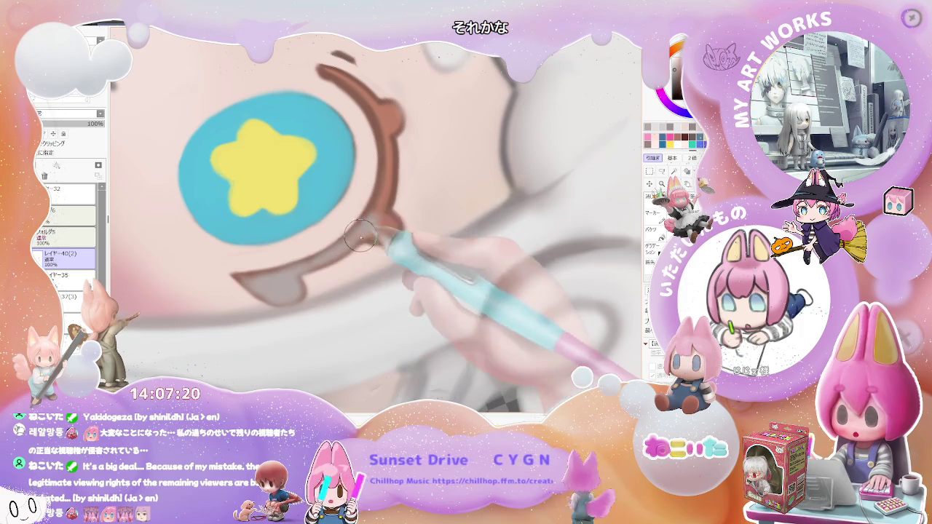
scroll(369, 232, "down", 1)
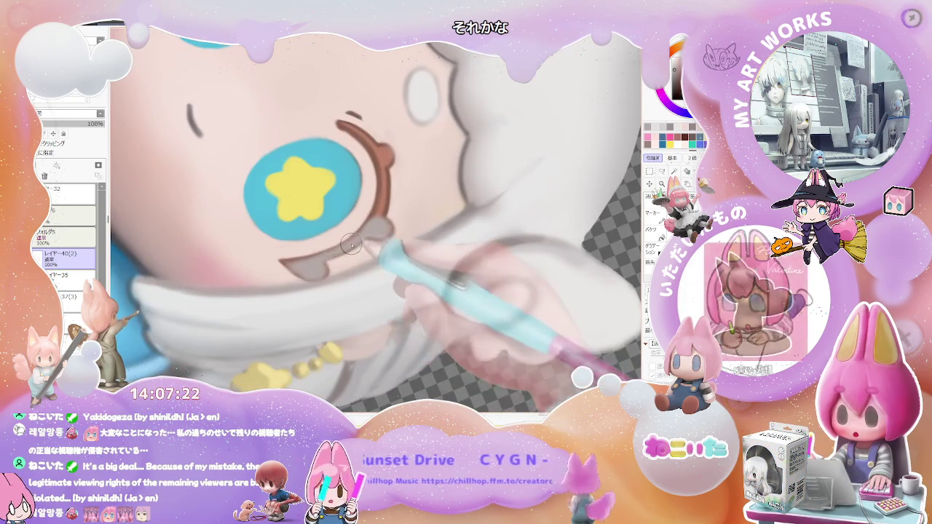
scroll(325, 260, "down", 1)
scroll(325, 260, "down", 1)
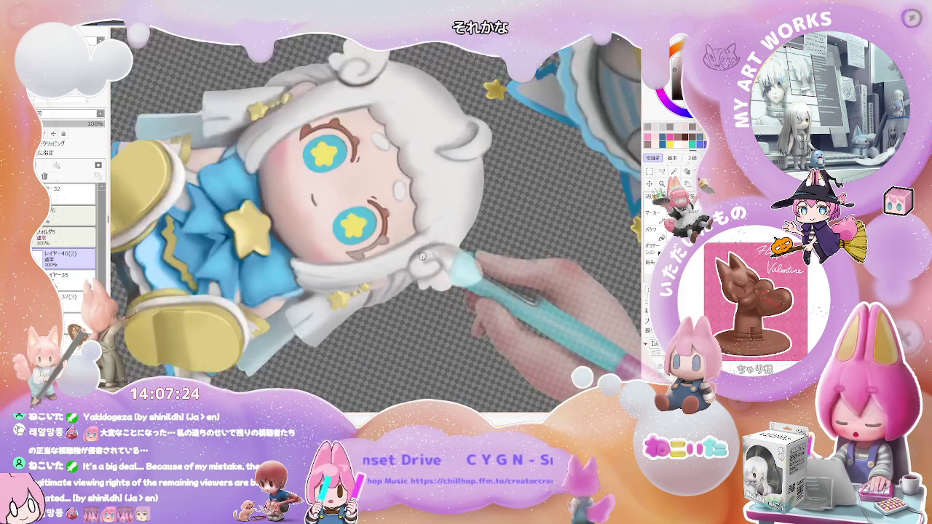
scroll(325, 260, "down", 1)
scroll(325, 259, "down", 1)
scroll(330, 255, "up", 1)
scroll(330, 255, "up", 1)
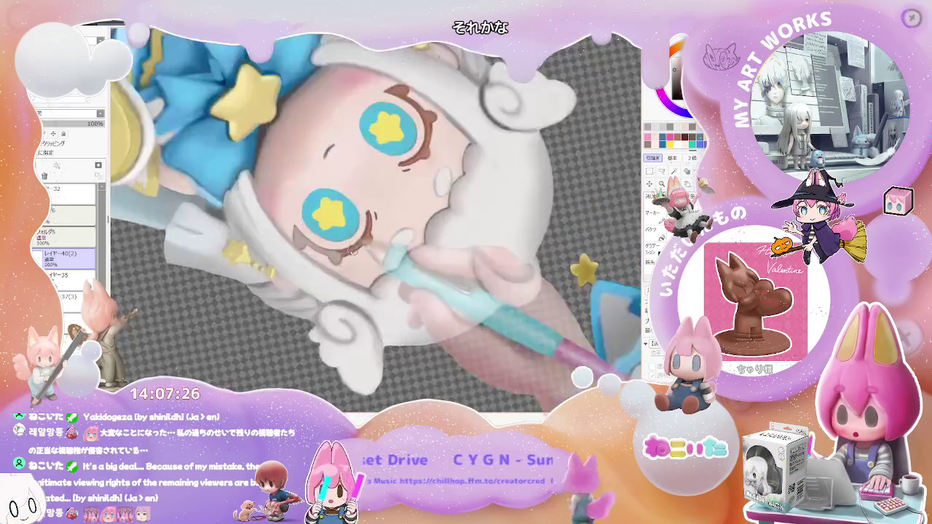
scroll(330, 255, "up", 1)
scroll(330, 255, "up", 1)
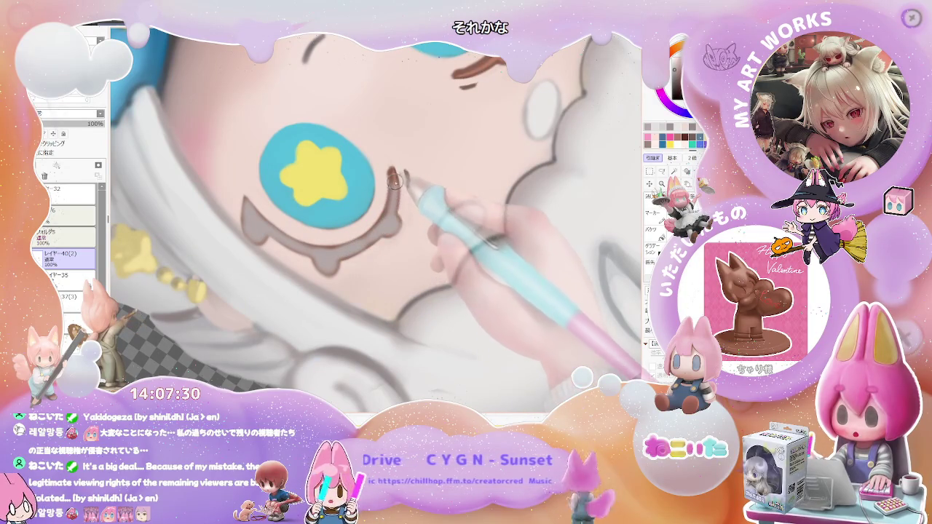
scroll(365, 236, "down", 1)
scroll(359, 238, "down", 3)
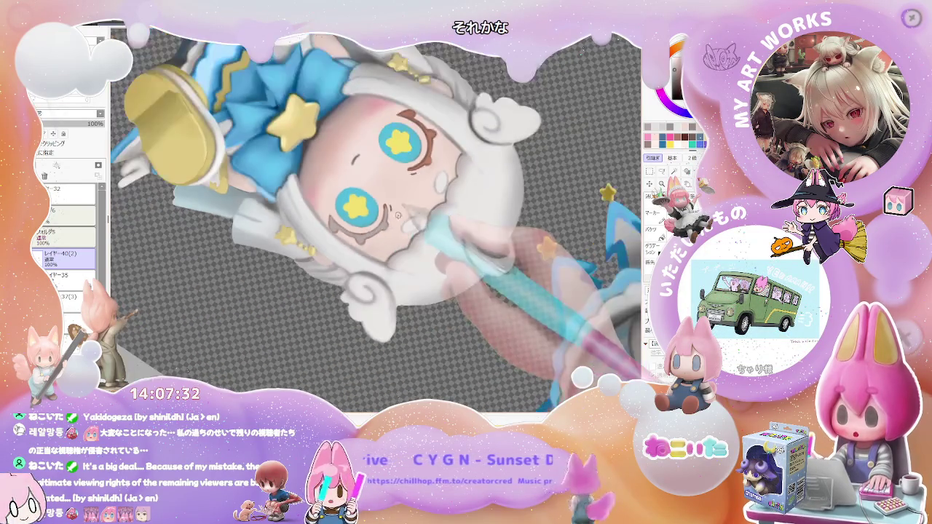
scroll(379, 218, "up", 1)
scroll(383, 213, "up", 2)
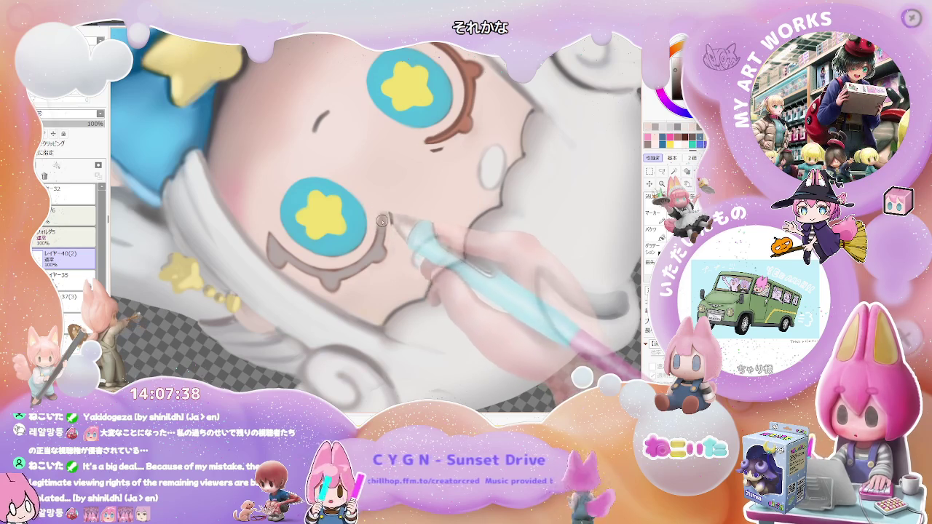
scroll(380, 226, "down", 1)
scroll(393, 228, "down", 2)
scroll(409, 230, "down", 1)
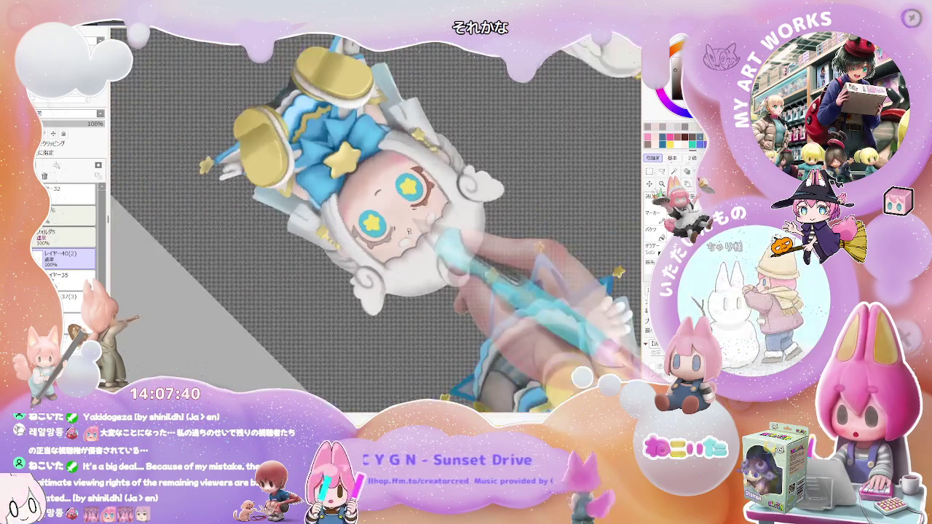
scroll(409, 230, "up", 2)
scroll(389, 237, "up", 2)
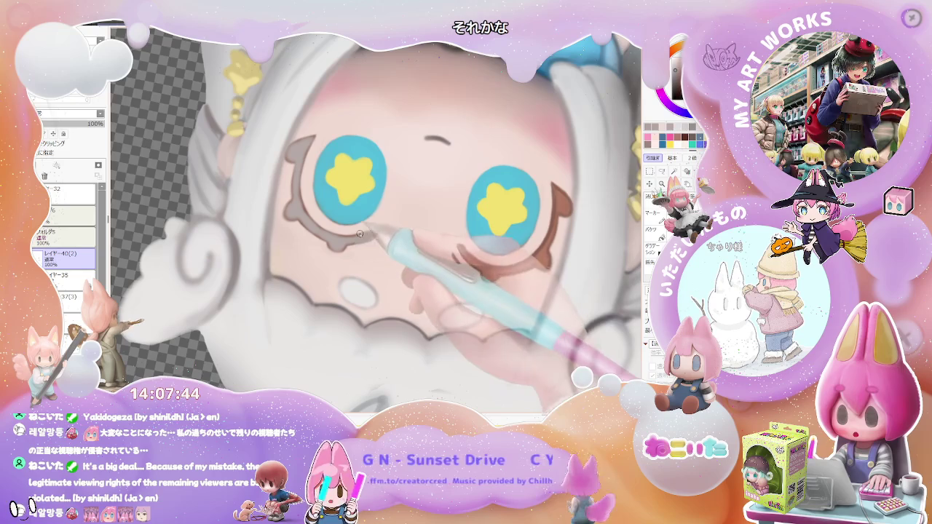
Step: Reset the rotation to level, zoom out to the whole figure, then turn the view sideways
key("Delete")
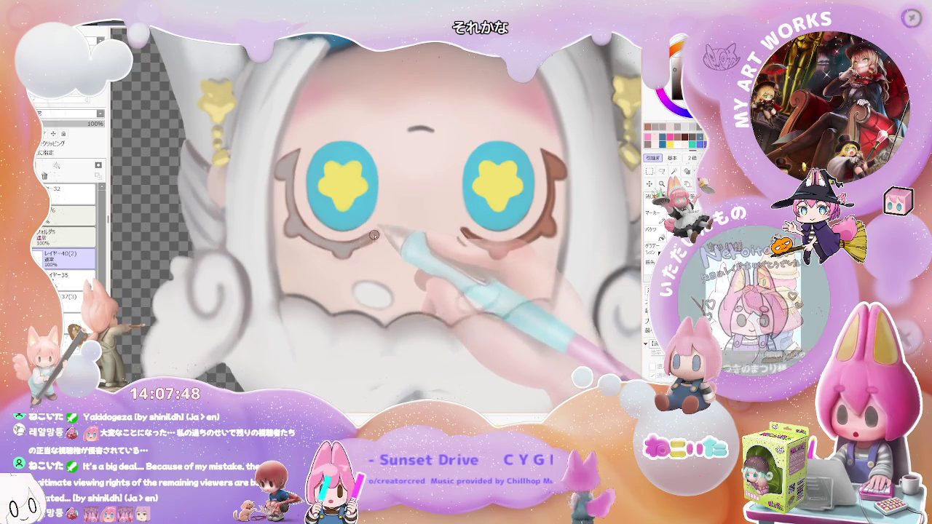
key("Home")
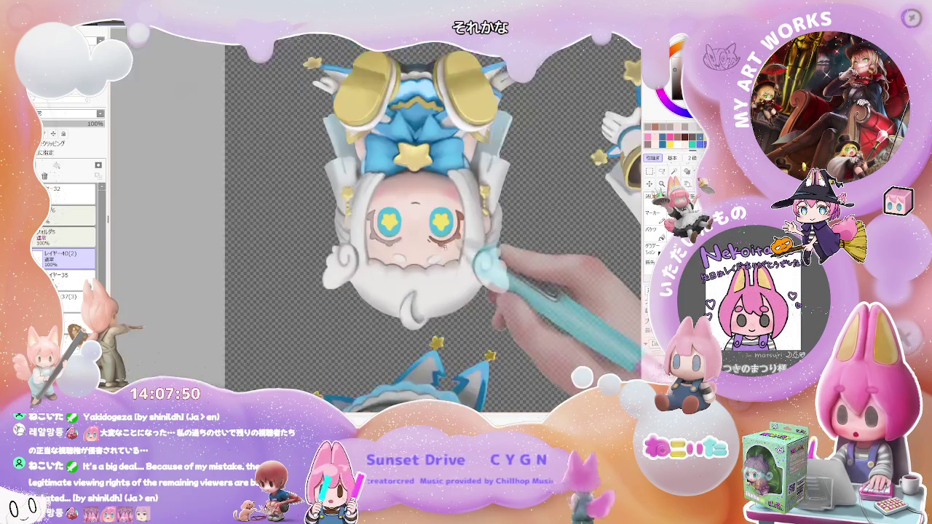
scroll(439, 244, "up", 1)
scroll(408, 248, "up", 3)
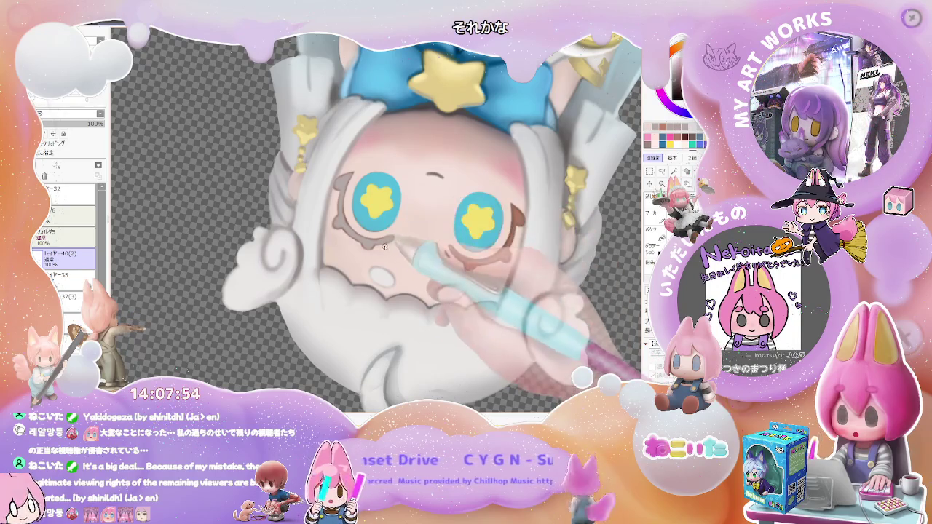
scroll(381, 249, "down", 1)
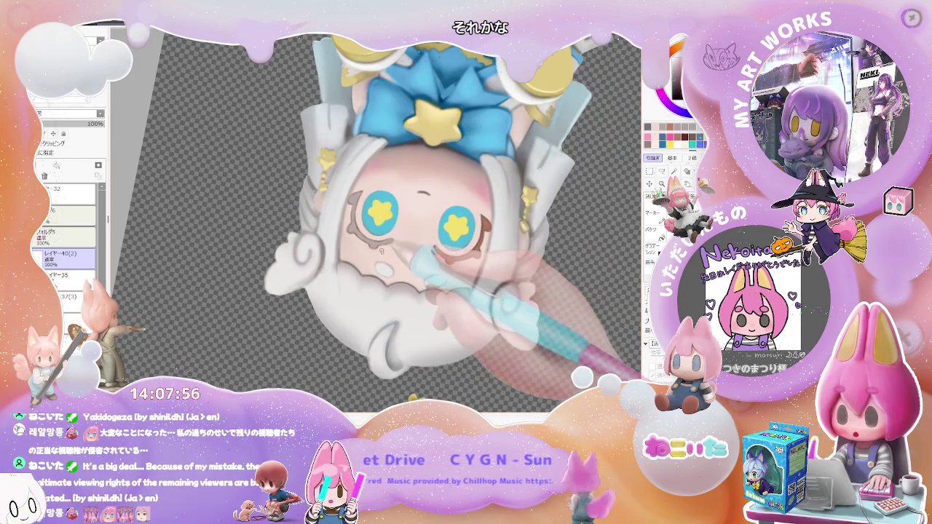
scroll(381, 251, "down", 1)
scroll(473, 291, "down", 2)
mouse_move(523, 315)
left_mouse_down()
mouse_move(530, 302)
mouse_move(408, 302)
mouse_move(413, 292)
left_mouse_up()
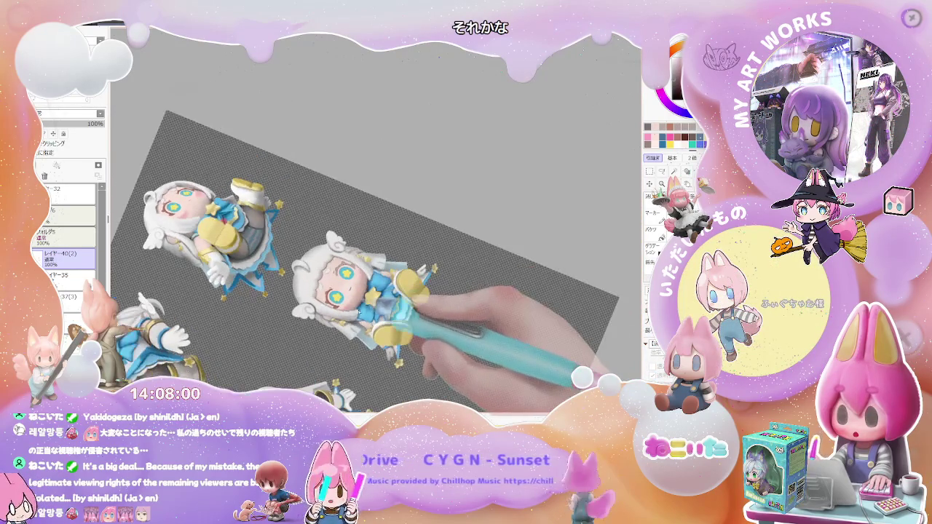
Step: Turn the face upright, zoom in, and sketch a grey eyebrow stroke above the right eye
scroll(383, 235, "up", 1)
scroll(383, 234, "up", 1)
scroll(383, 235, "up", 2)
scroll(383, 234, "up", 1)
left_click_drag(382, 234, 368, 226)
scroll(368, 225, "up", 1)
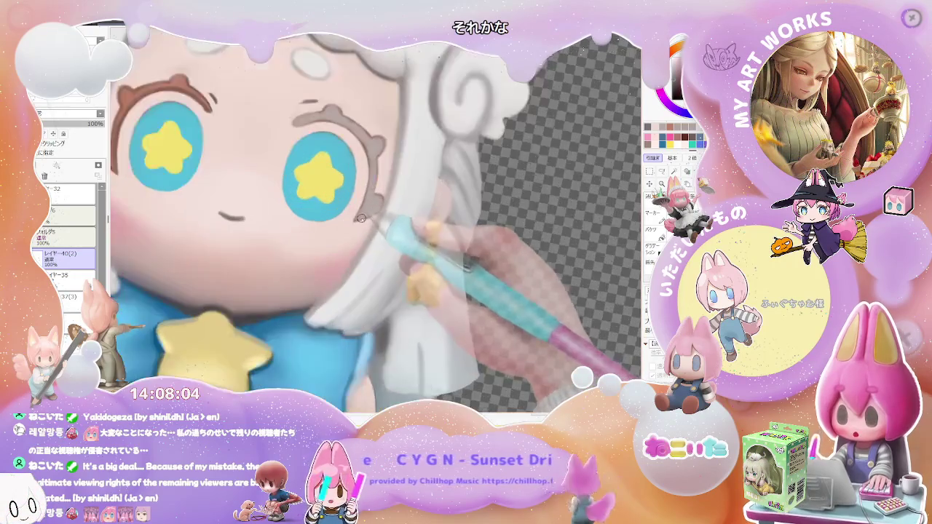
scroll(356, 220, "up", 1)
scroll(351, 222, "down", 2)
scroll(354, 224, "down", 1)
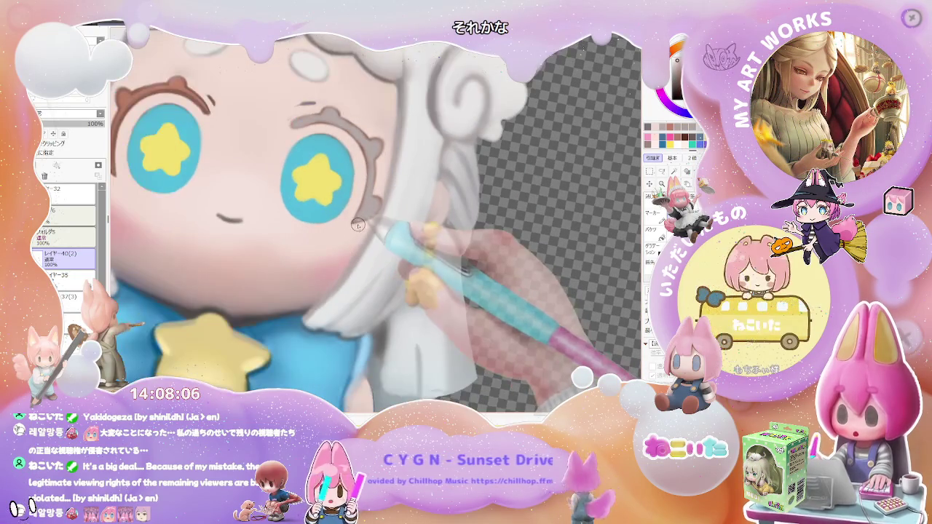
scroll(356, 226, "down", 1)
scroll(338, 211, "up", 1)
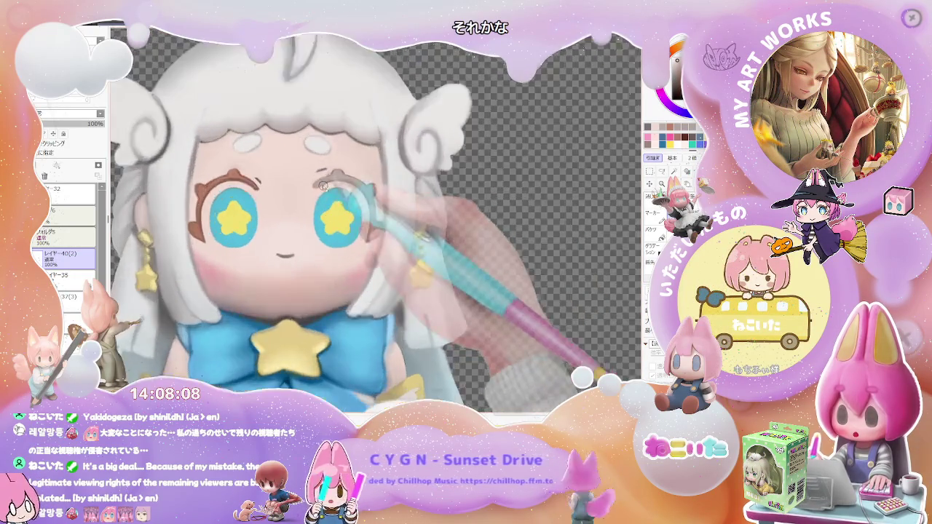
scroll(316, 189, "up", 2)
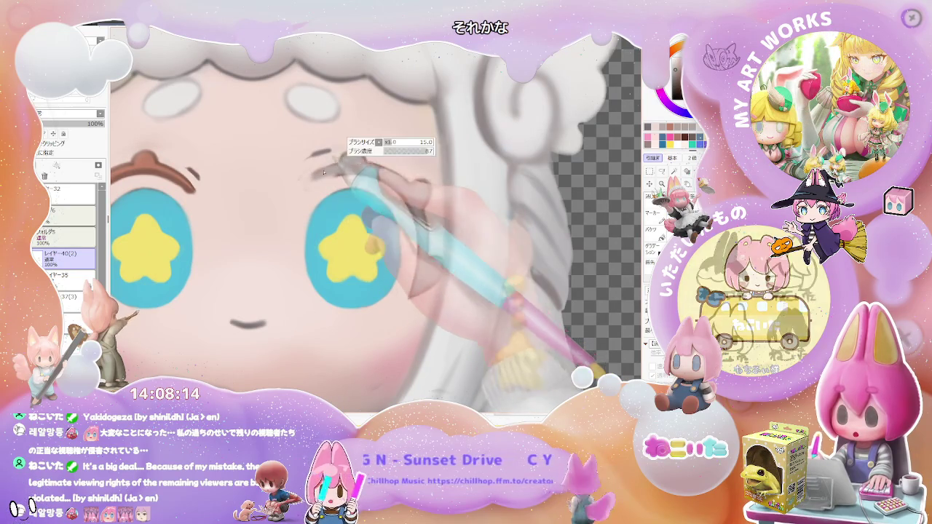
left_click_drag(323, 172, 337, 180)
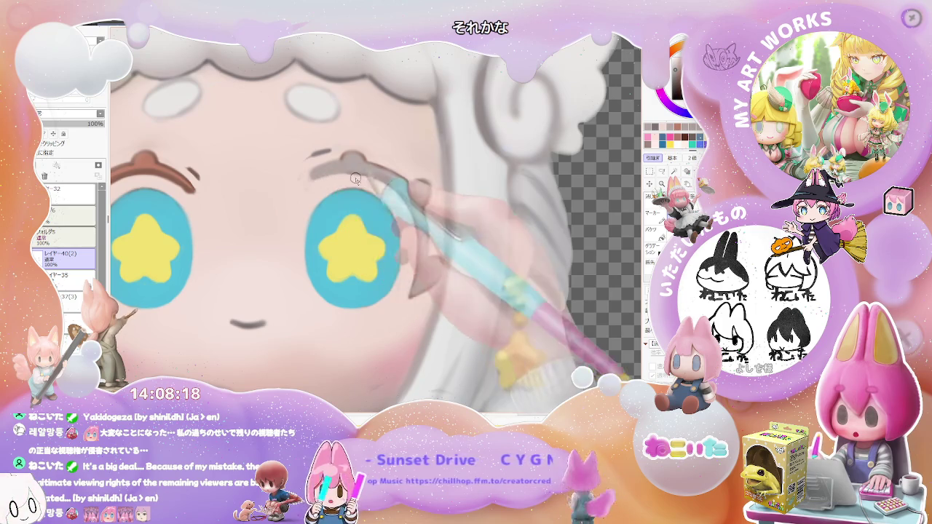
Step: Tilt the canvas counter-clockwise and extend and darken that eye's upper eyelid line
scroll(357, 180, "down", 2)
scroll(378, 204, "down", 1)
scroll(393, 218, "down", 1)
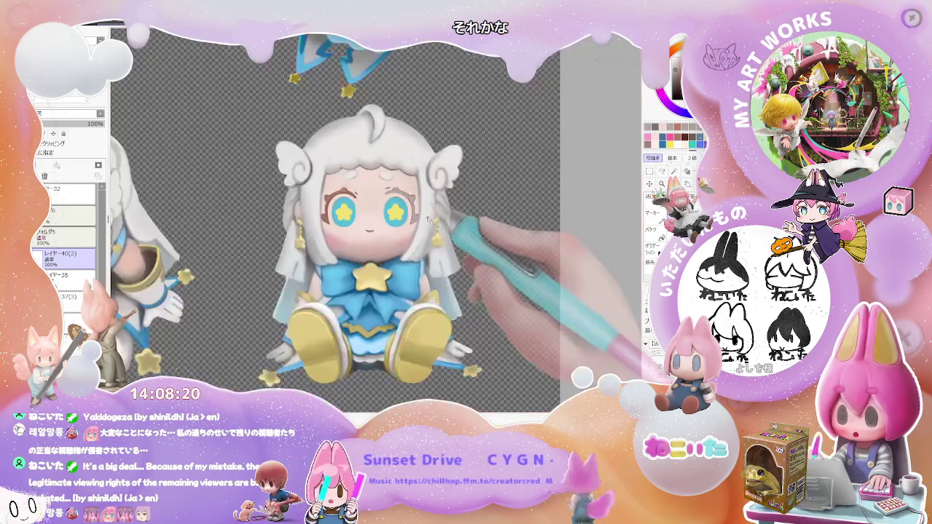
scroll(407, 234, "down", 1)
left_click_drag(407, 233, 362, 246)
scroll(343, 228, "up", 3)
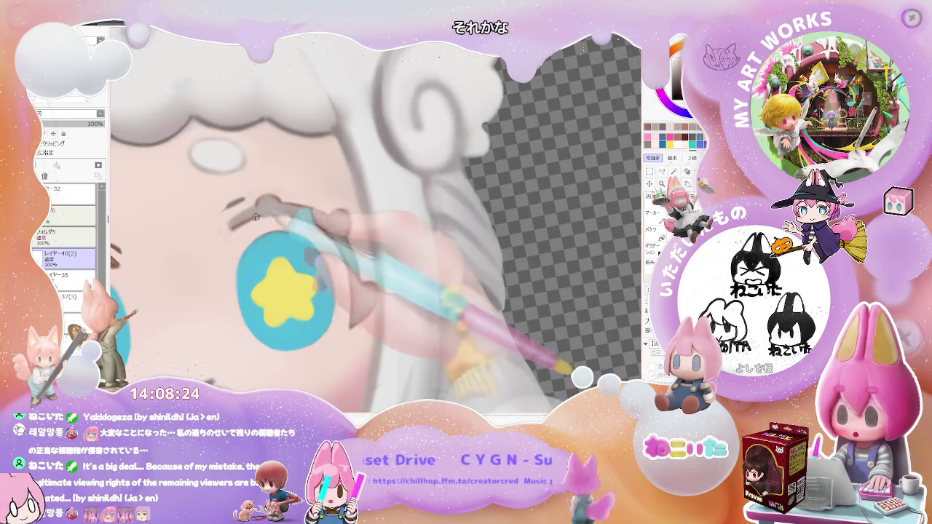
scroll(297, 217, "down", 3)
scroll(296, 211, "down", 1)
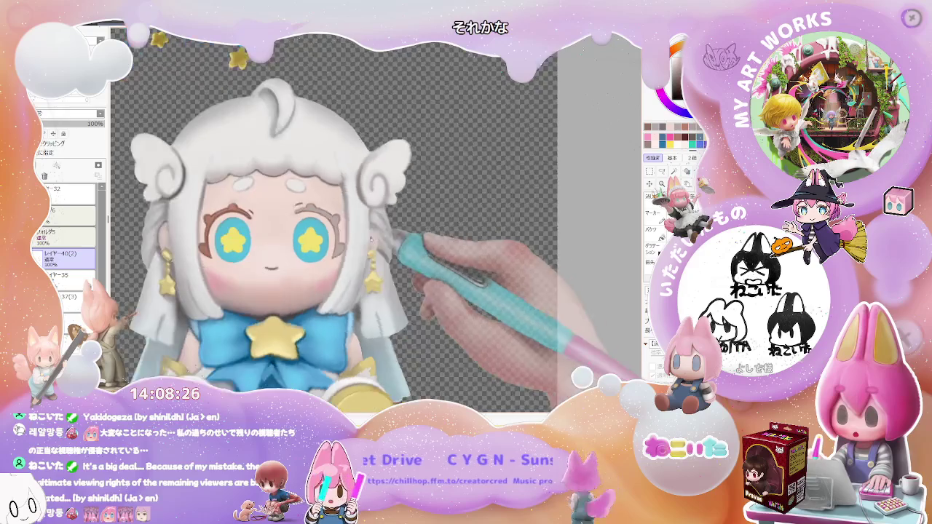
scroll(300, 193, "up", 1)
scroll(301, 193, "up", 2)
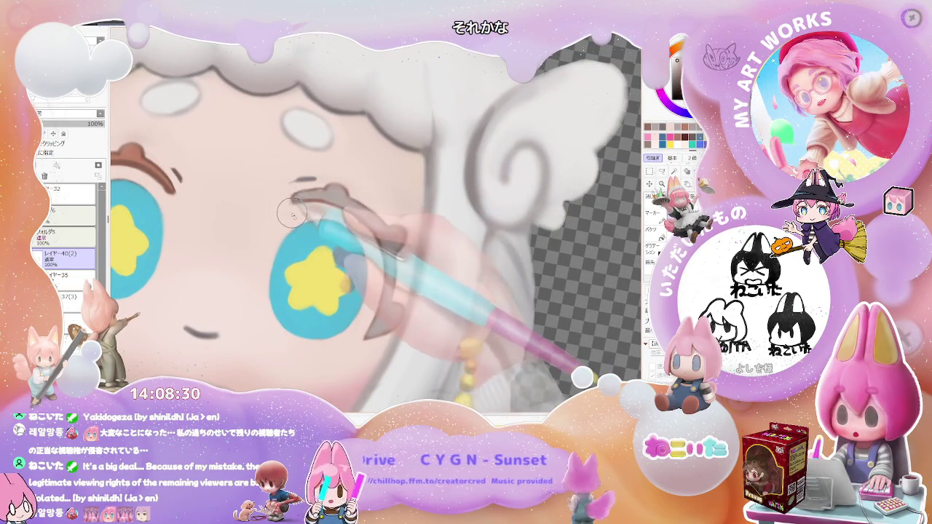
left_click_drag(307, 183, 327, 182)
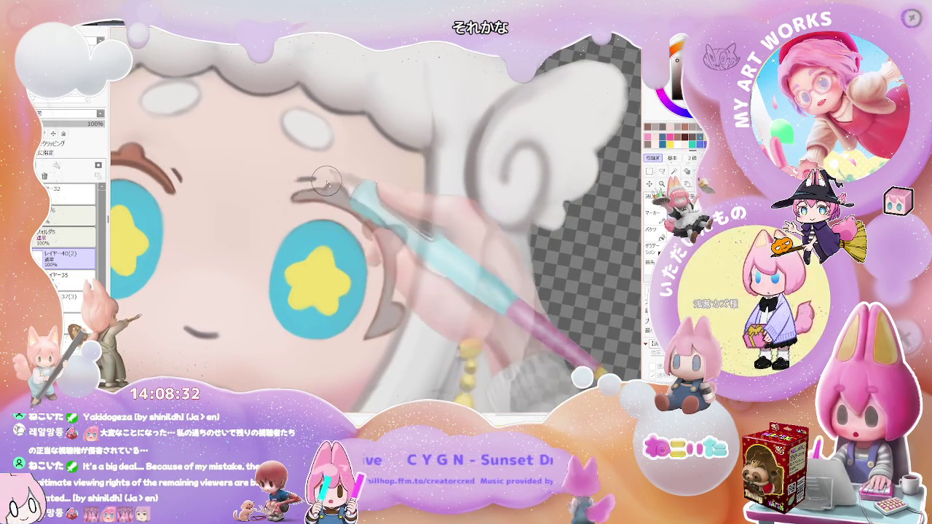
Step: Zoom in and out to review the new brow and eyelid, ending zoomed out
scroll(323, 182, "down", 2)
scroll(322, 182, "down", 2)
scroll(378, 204, "down", 2)
scroll(434, 227, "down", 2)
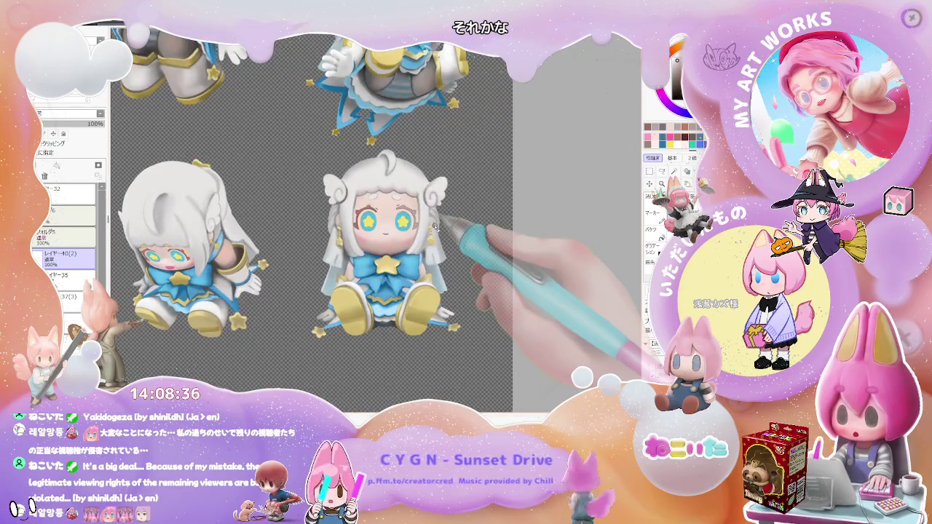
scroll(435, 228, "up", 2)
scroll(435, 227, "up", 2)
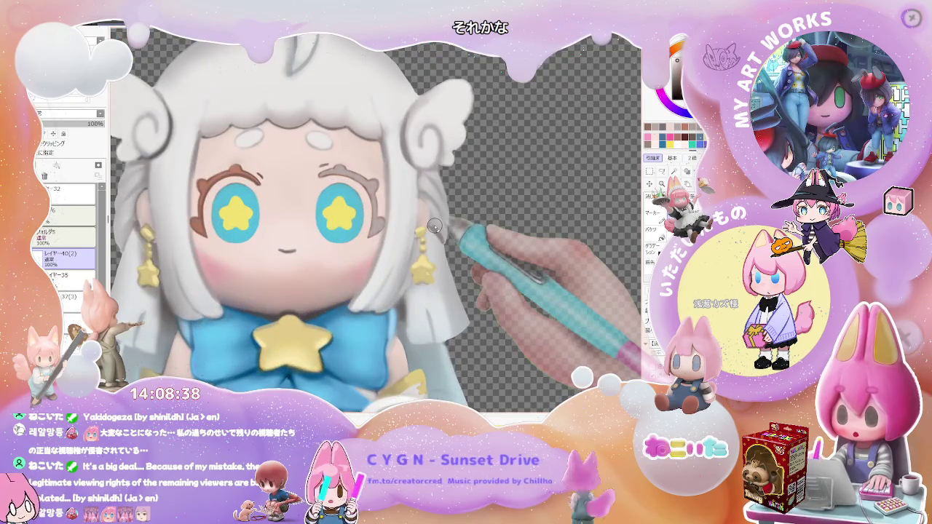
scroll(334, 177, "up", 2)
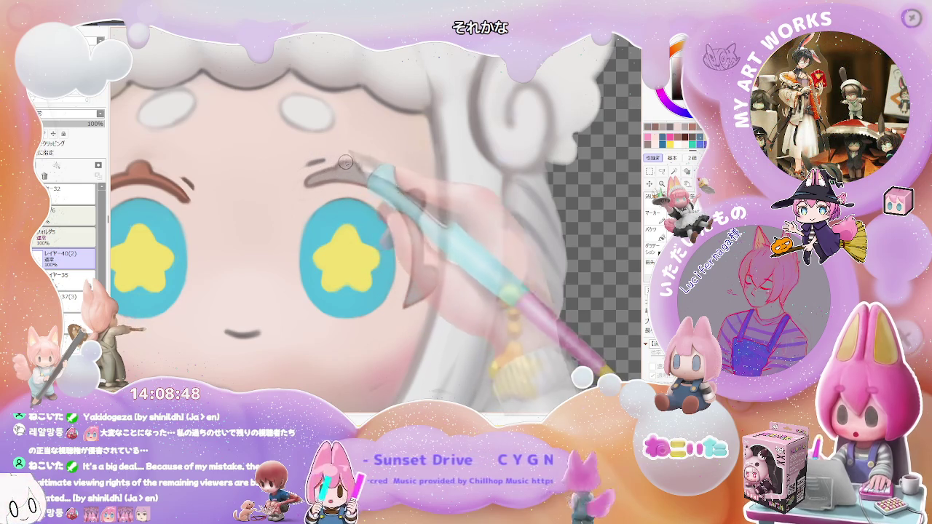
scroll(343, 163, "down", 2)
scroll(335, 175, "down", 2)
scroll(324, 189, "down", 1)
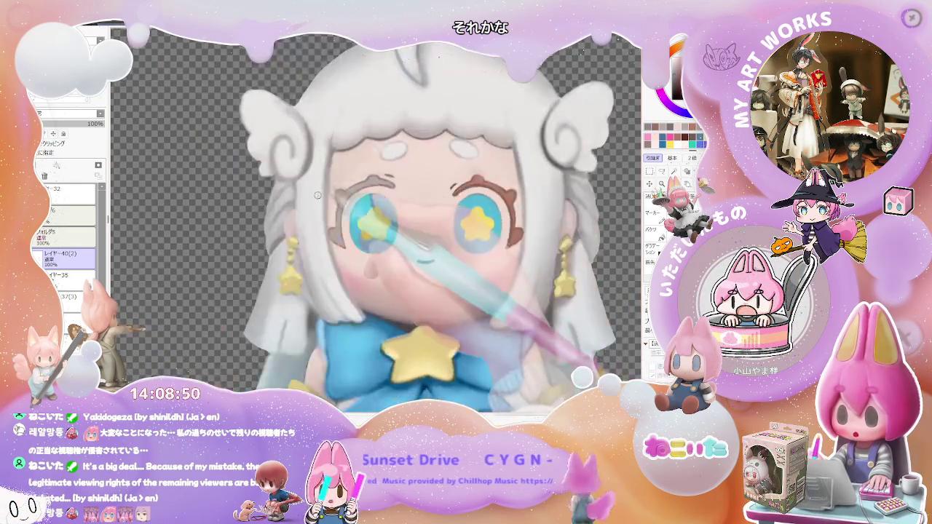
scroll(320, 196, "up", 2)
scroll(324, 202, "up", 2)
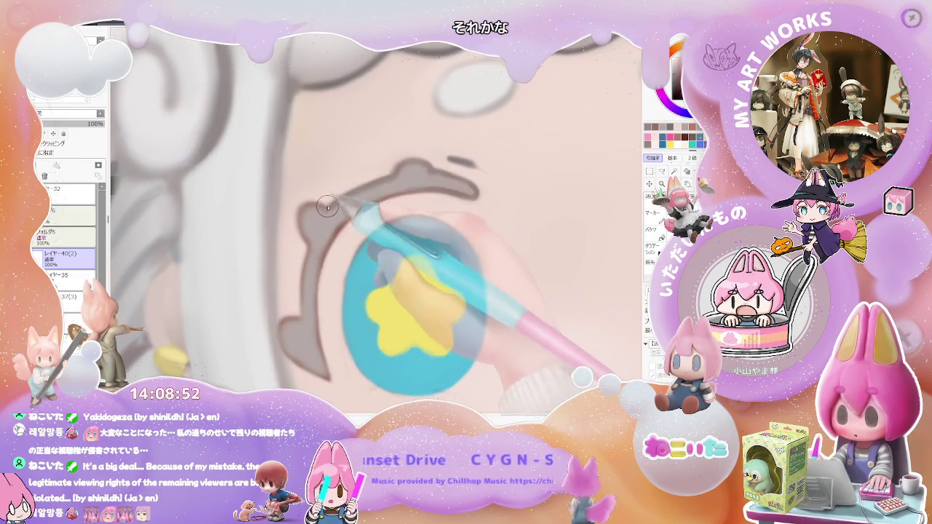
scroll(303, 230, "down", 1)
scroll(316, 231, "down", 1)
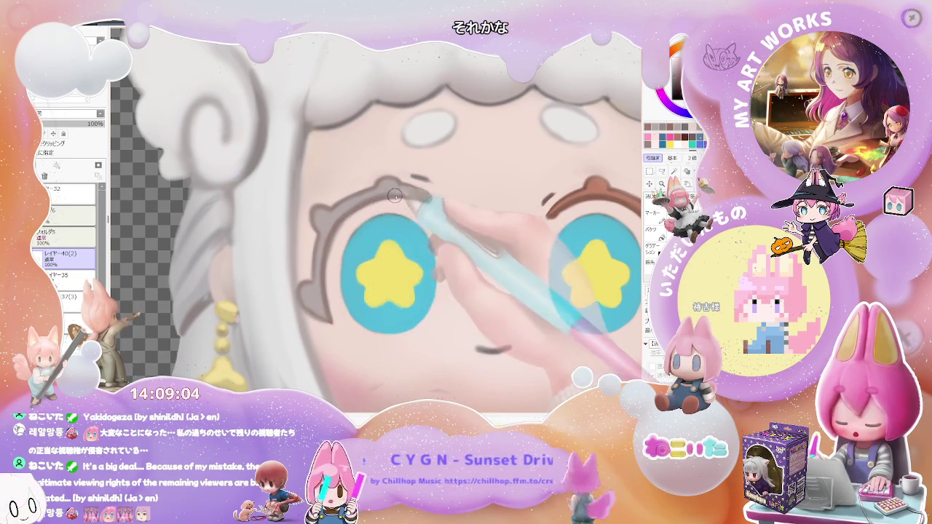
scroll(408, 219, "down", 2)
scroll(437, 248, "down", 2)
scroll(476, 280, "down", 1)
scroll(477, 281, "down", 2)
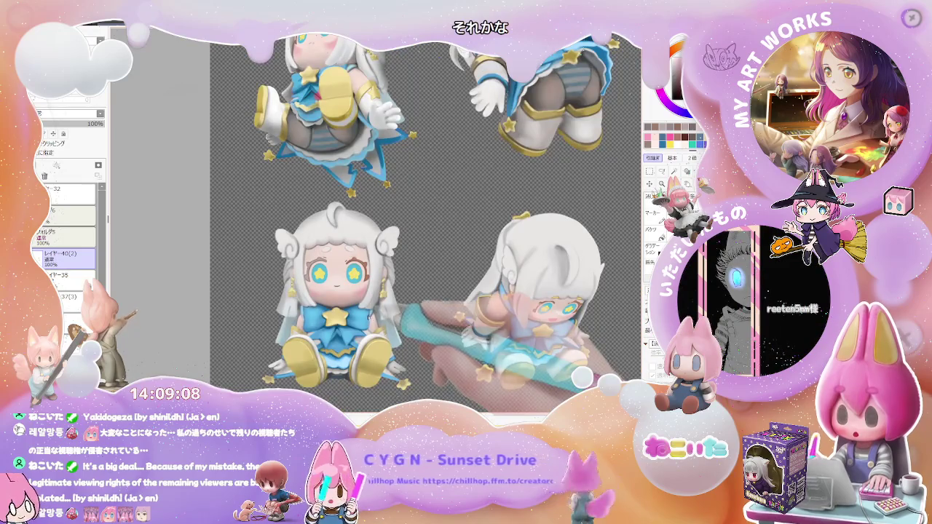
scroll(369, 318, "up", 3)
scroll(375, 284, "up", 1)
scroll(380, 247, "down", 1)
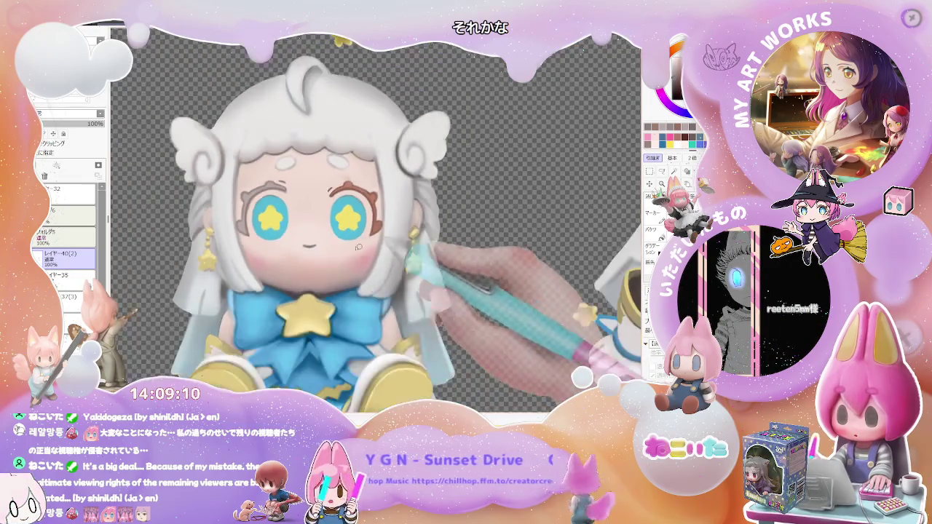
scroll(378, 248, "up", 1)
scroll(379, 247, "up", 2)
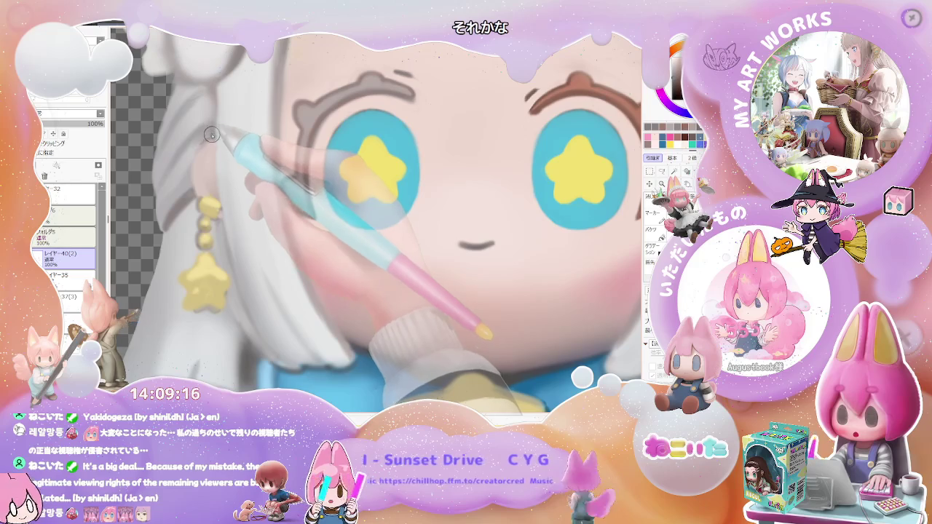
scroll(211, 167, "down", 1)
scroll(217, 209, "up", 1)
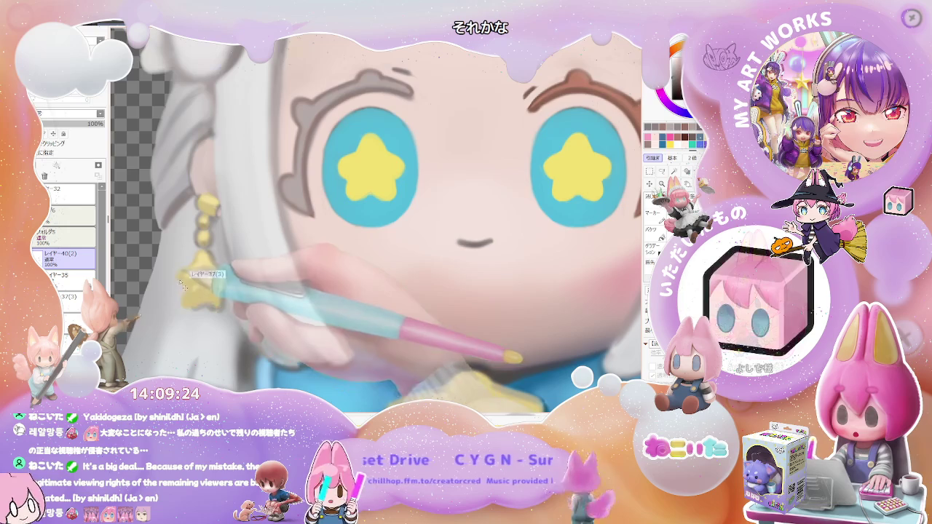
scroll(203, 289, "down", 1)
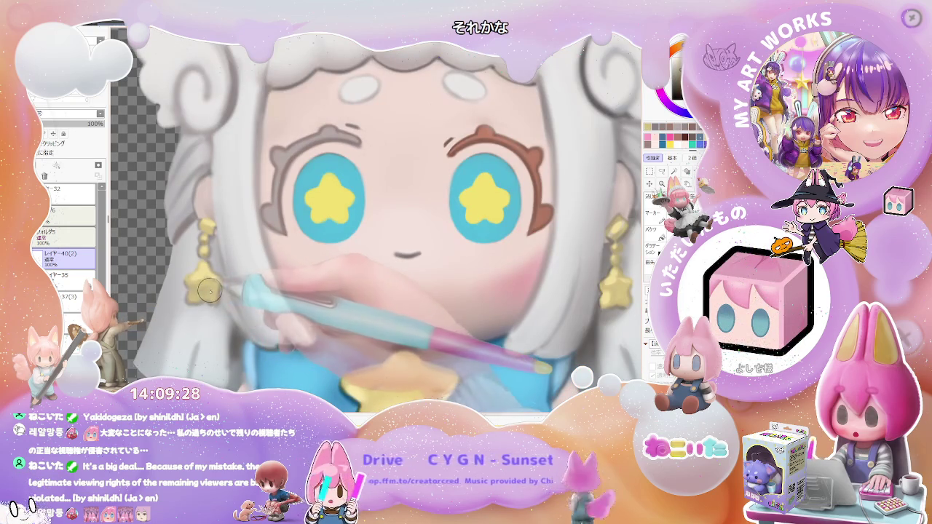
scroll(208, 291, "down", 2)
scroll(226, 292, "down", 1)
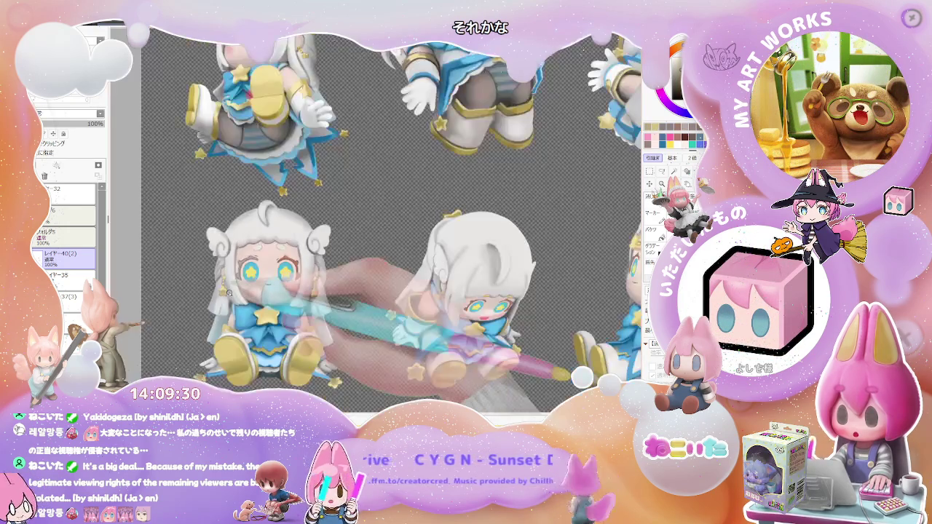
scroll(228, 291, "down", 1)
scroll(229, 291, "up", 1)
scroll(229, 291, "up", 1)
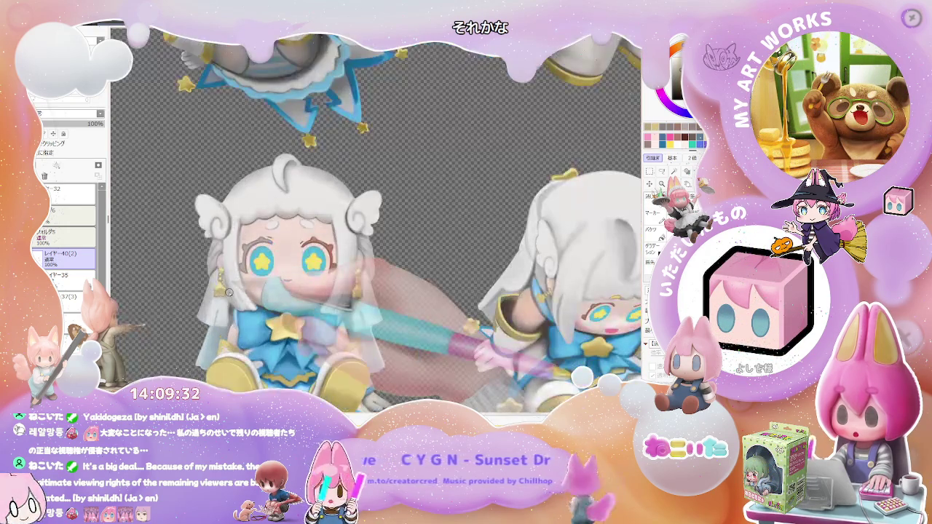